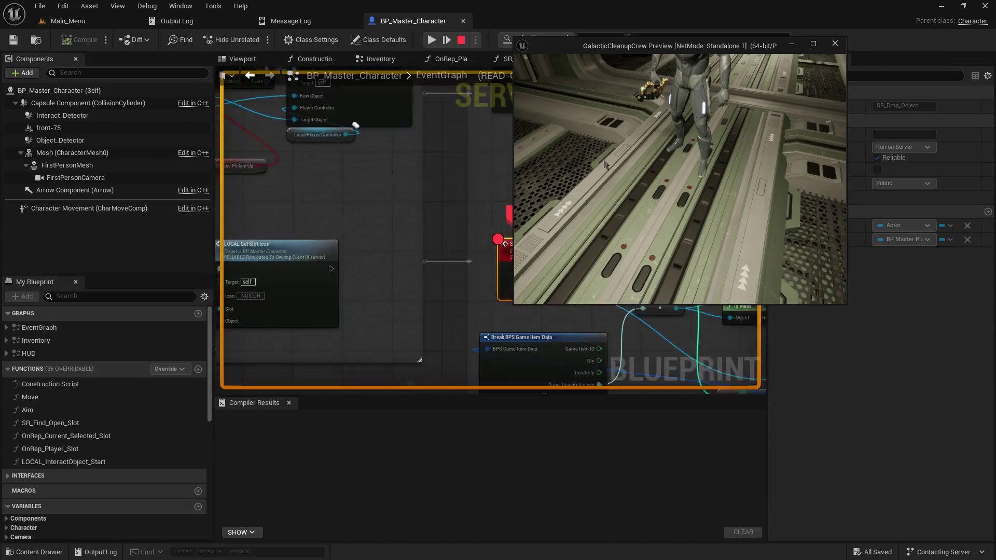
Step: Resume play from the SR_Drop_Object breakpoint and dismiss the 'GPU Crashed or D3D Device Removed' error
click(464, 255)
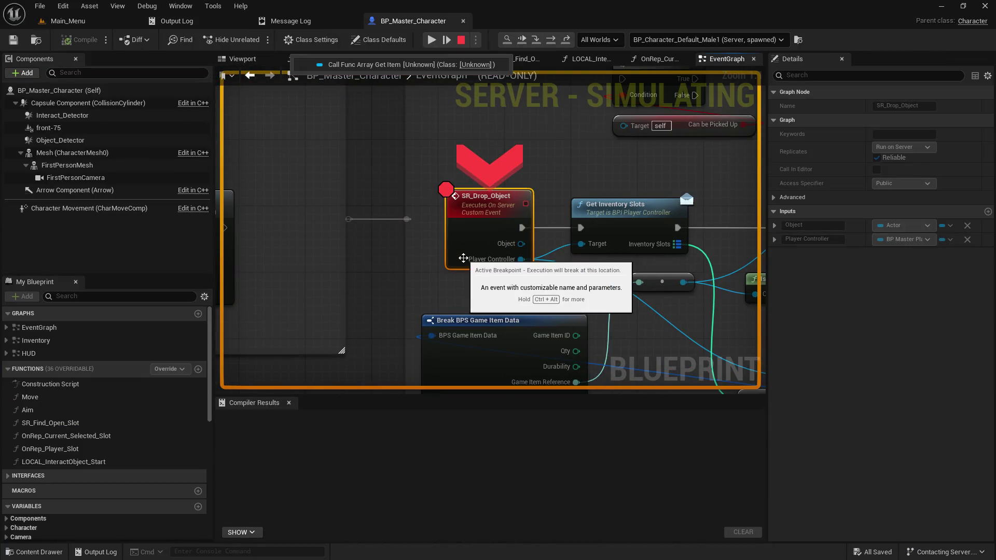
click(432, 40)
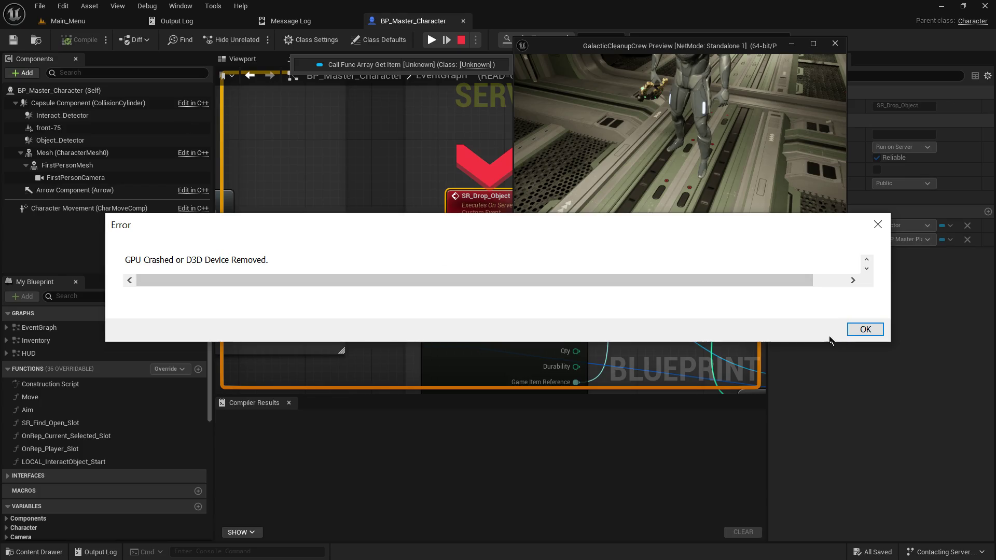
click(863, 329)
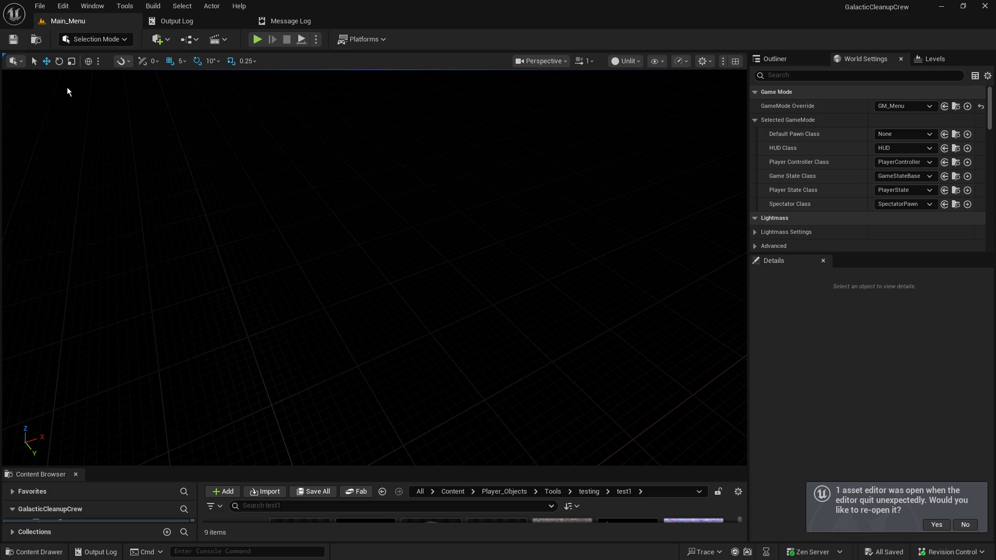
Step: Enlarge the Content Browser to show test1 thumbnails and place a blank Notepad note over the editor
drag(229, 469, 258, 343)
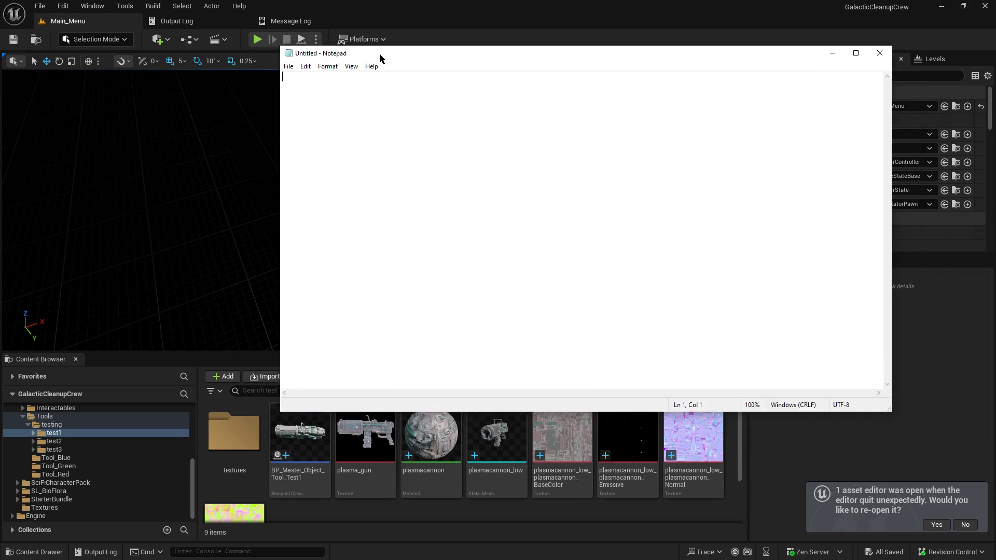
mouse_move(379, 54)
mouse_down()
mouse_move(219, 88)
mouse_move(228, 89)
mouse_up()
key(Return)
Step: Shrink the Notepad window, move it over the viewport, and browse its Help, Edit and File menus
drag(733, 446, 478, 299)
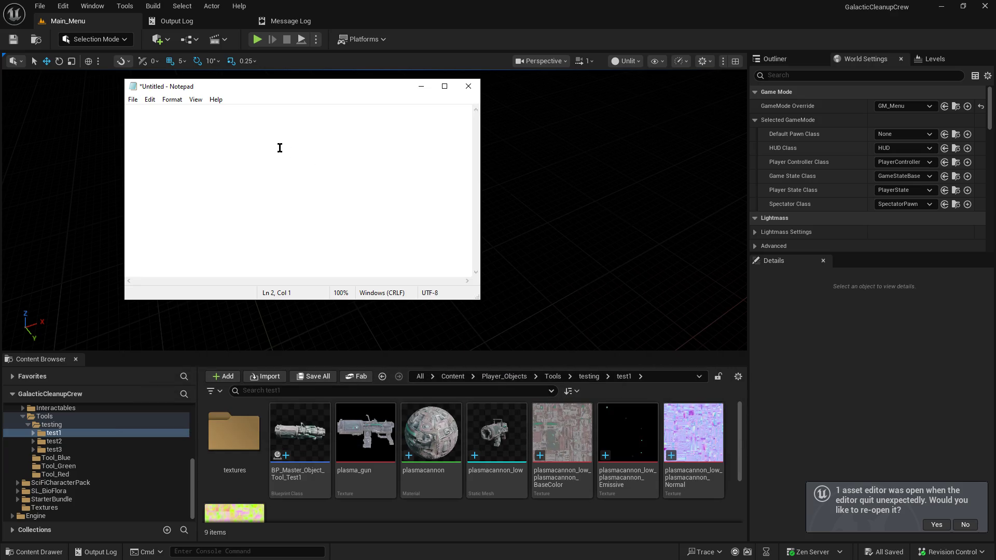
drag(282, 86, 418, 151)
click(354, 165)
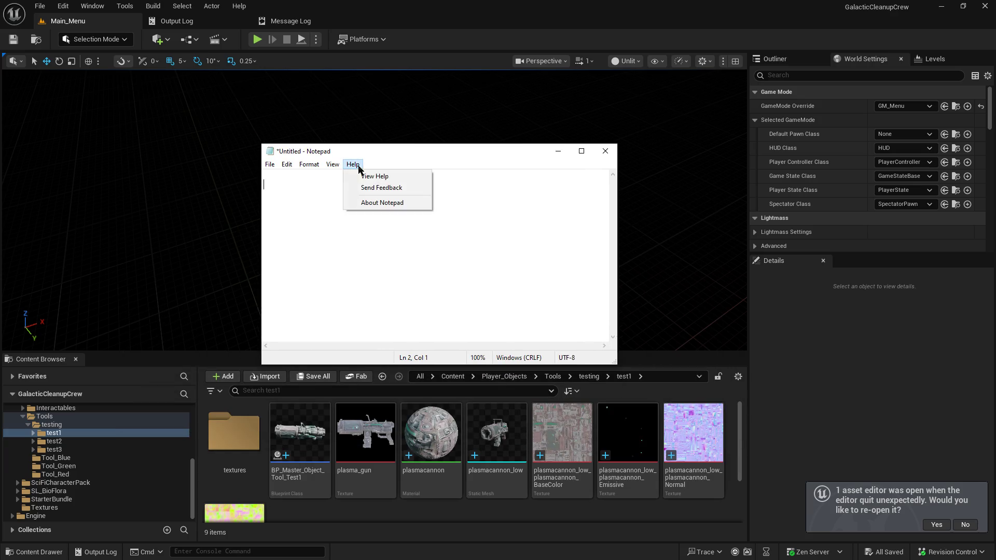
click(312, 165)
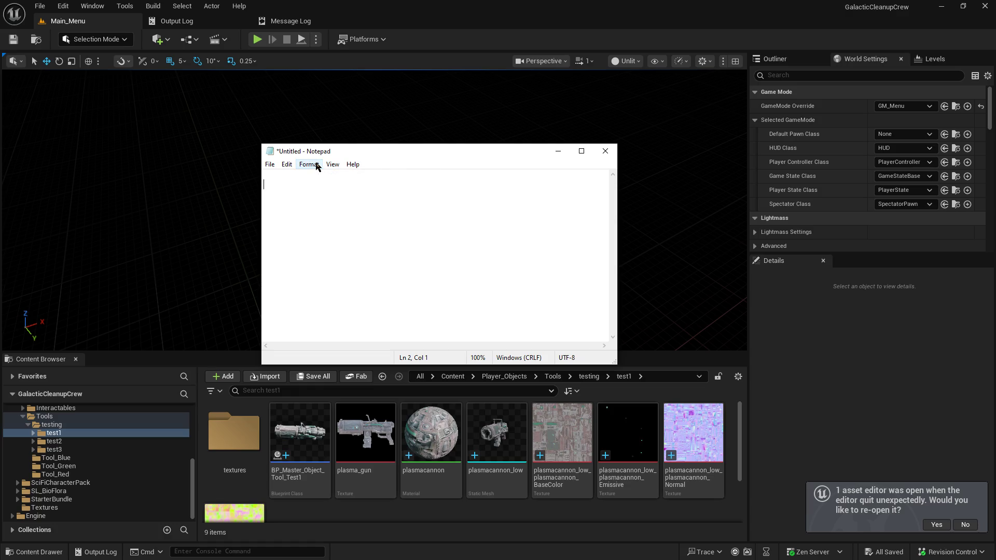
click(313, 165)
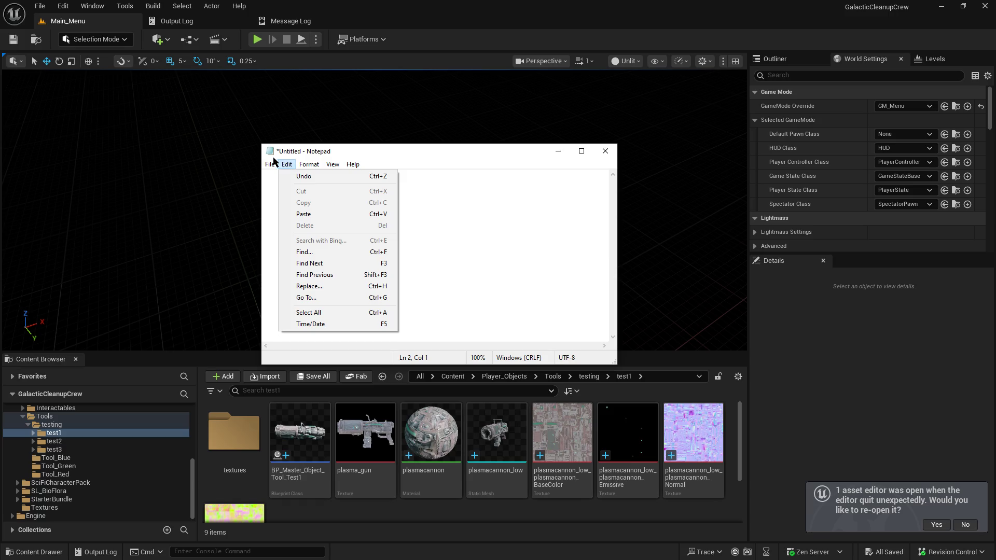
click(266, 165)
Step: Return to the note text and indent a new line for the heading
click(292, 336)
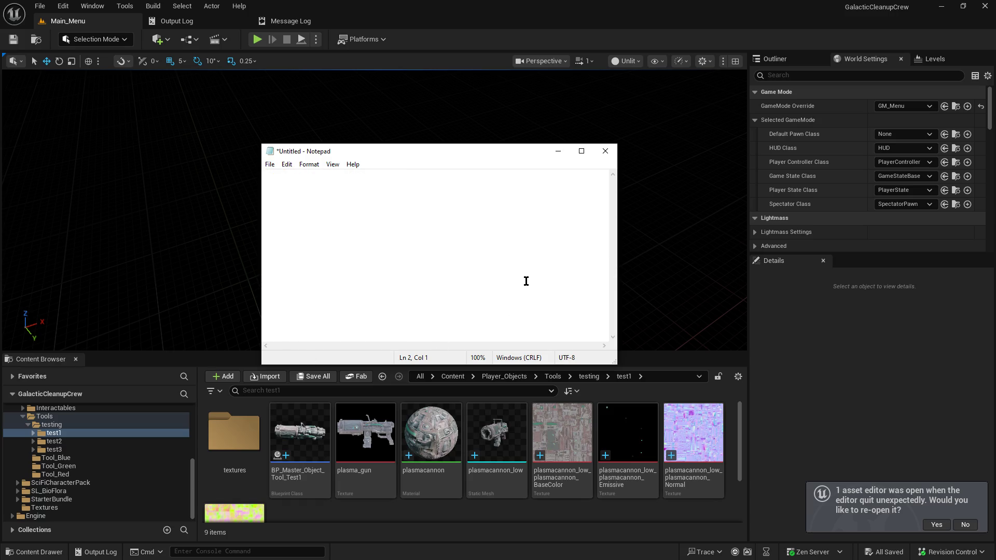
key(Return)
key(Tab)
key(Tab)
Step: Type the heading '*** Skill Checks ***' and move down for the body text
text(*** a)
key(BackSpace)
text(Skill Check)
text(s ***)
key(Return)
Step: Type 'A skill check is a game interaction that is usually times'
text(A skill check )
text(is)
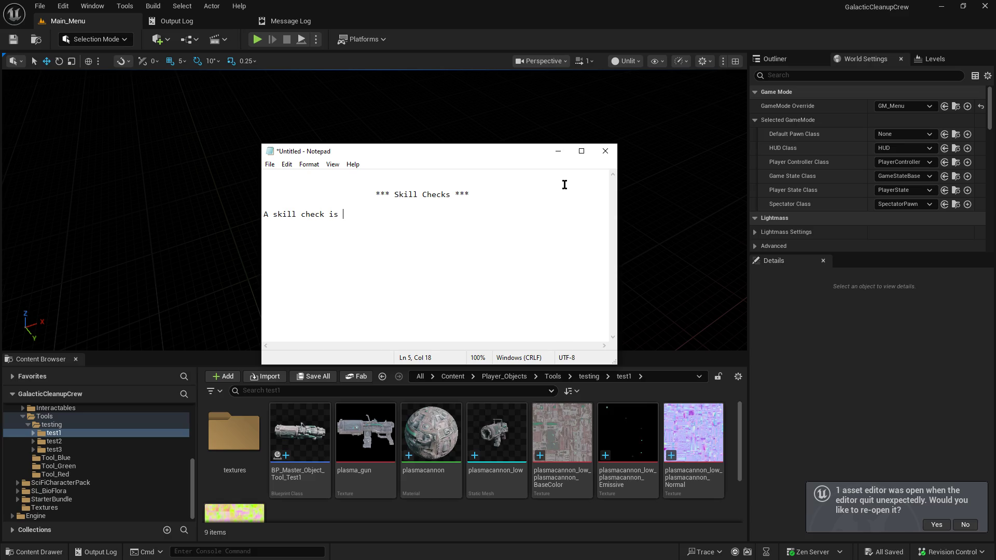
text(an inter)
key(BackSpace)
key(BackSpace)
key(BackSpace)
text(game interaction)
text( that )
text(is usually i)
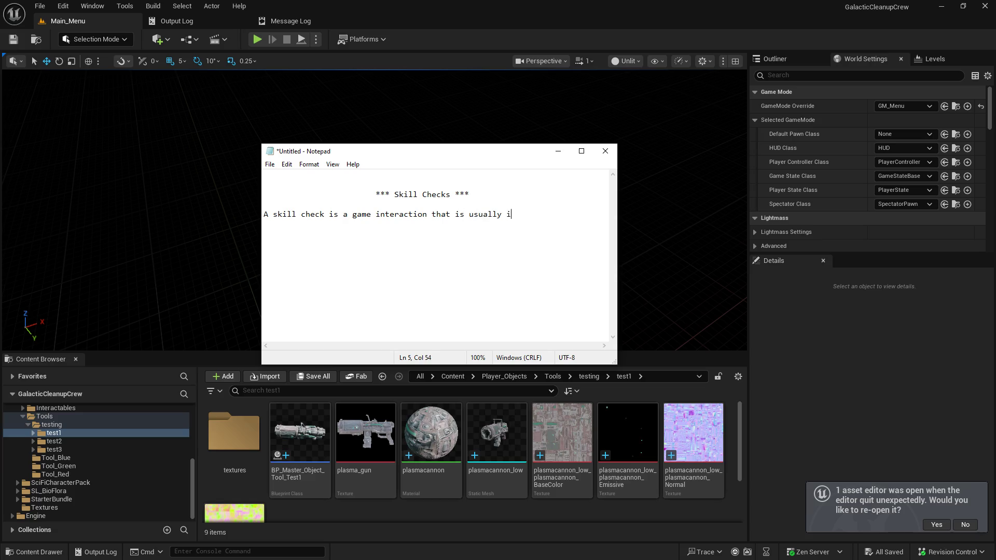
key(BackSpace)
text(times)
key(Left)
key(Left)
key(Left)
key(Left)
Step: Continue the sentence with 'an input event. Such as hitting spacebar or left-click'
key(End)
text(an input)
text(event.)
text(Such as hitt)
text(ing space)
text(ba)
key(BackSpace)
key(BackSpace)
text(bar oir)
key(BackSpace)
text(r left0click)
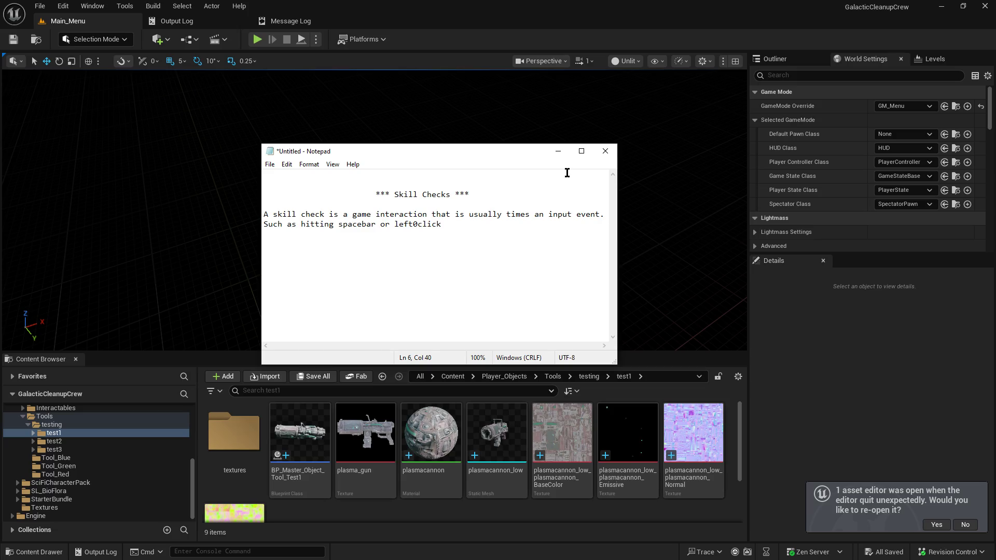
key(Left)
key(Left)
key(Left)
key(BackSpace)
text(-)
key(End)
text(.)
key(BackSpace)
Step: Add 'during a specific highlighted part of a display such as line or circle in order to get special'
text(during )
text(a specific highligh)
text(ted)
key(Return)
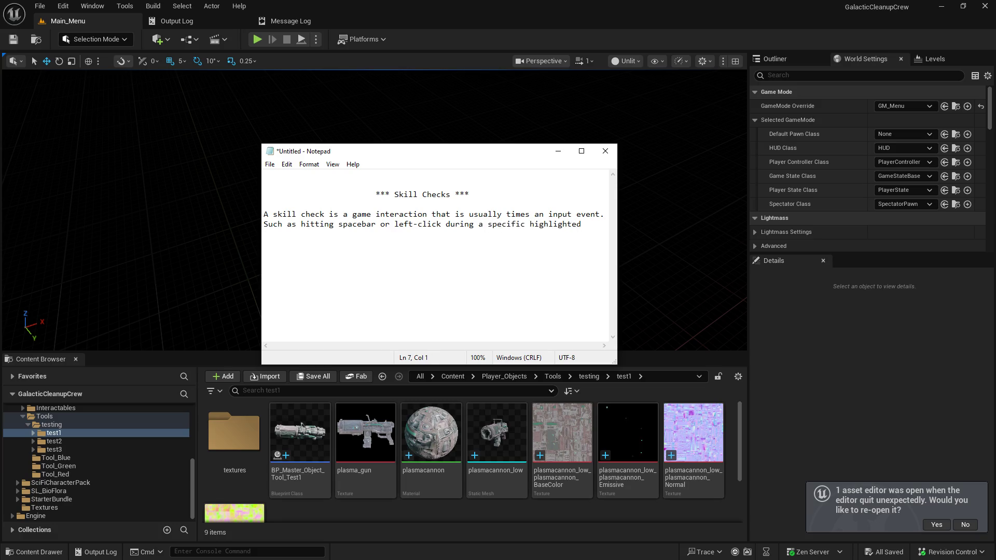
text(part of a display such as a round or)
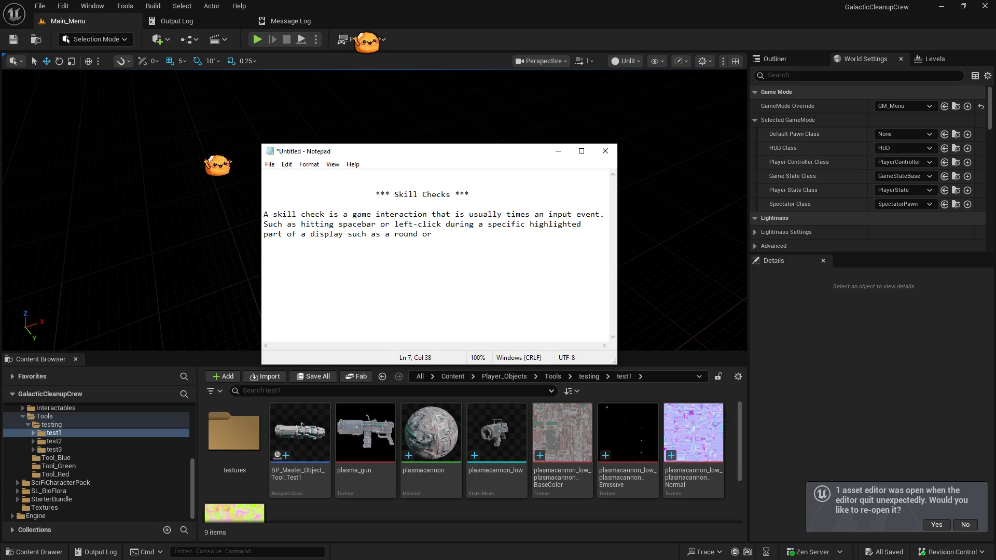
key(BackSpace)
key(BackSpace)
key(BackSpace)
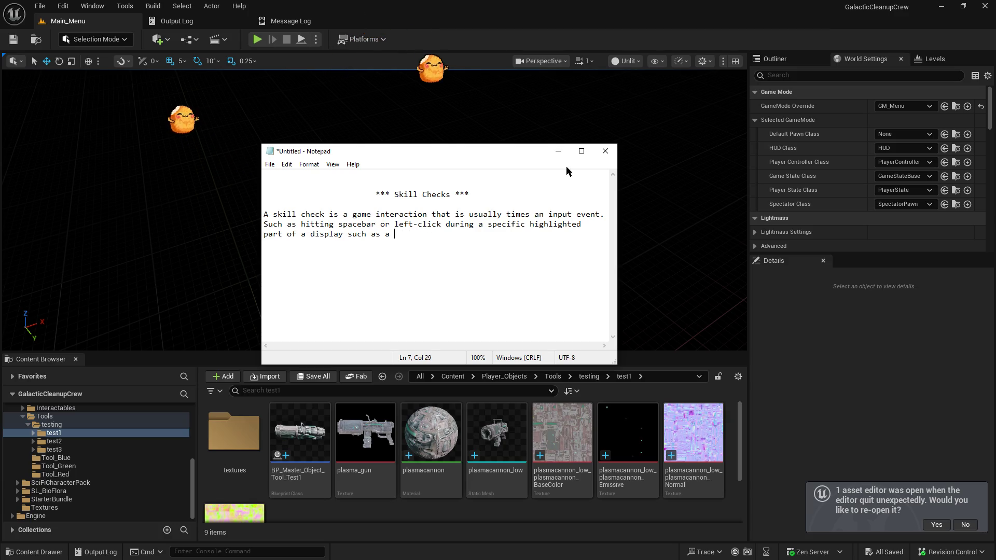
key(BackSpace)
key(BackSpace)
text(progress bar or roun)
key(BackSpace)
key(BackSpace)
key(BackSpace)
text(line)
text( (b)
text(isu)
key(BackSpace)
key(BackSpace)
key(BackSpace)
text(or circle )
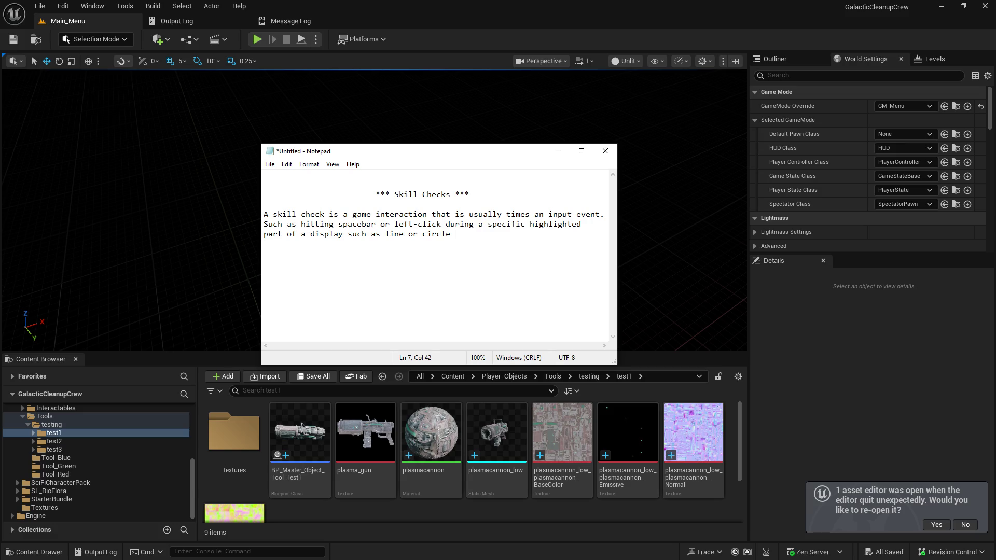
text(in a correct)
key(BackSpace)
key(BackSpace)
key(BackSpace)
text(order to get special bene)
key(BackSpace)
key(BackSpace)
key(BackSpace)
Step: Finish with 'boosts or penalties if the user misses' and add blank lines
key(Return)
text(boosts or )
text(penalties if yo)
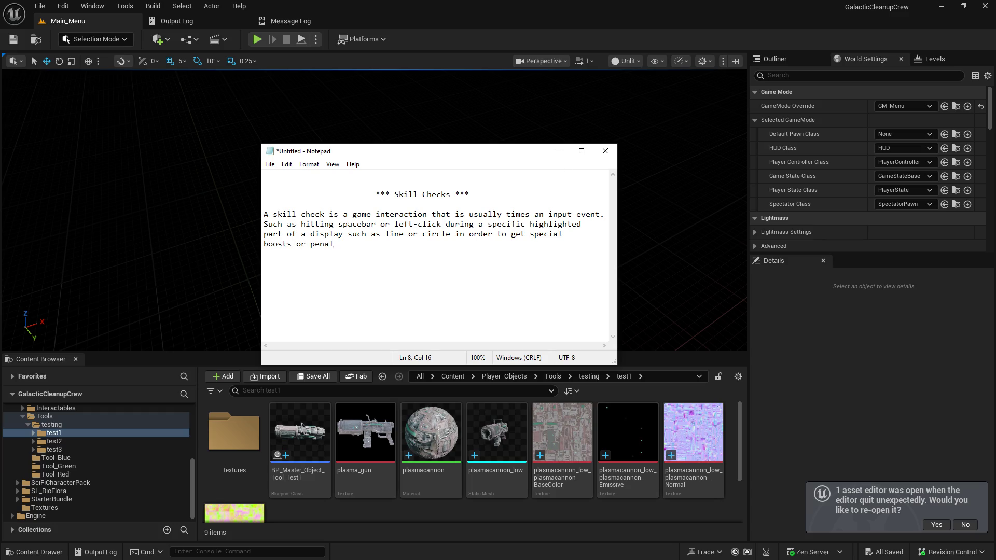
key(BackSpace)
key(BackSpace)
text(the user mis)
key(Return)
key(Return)
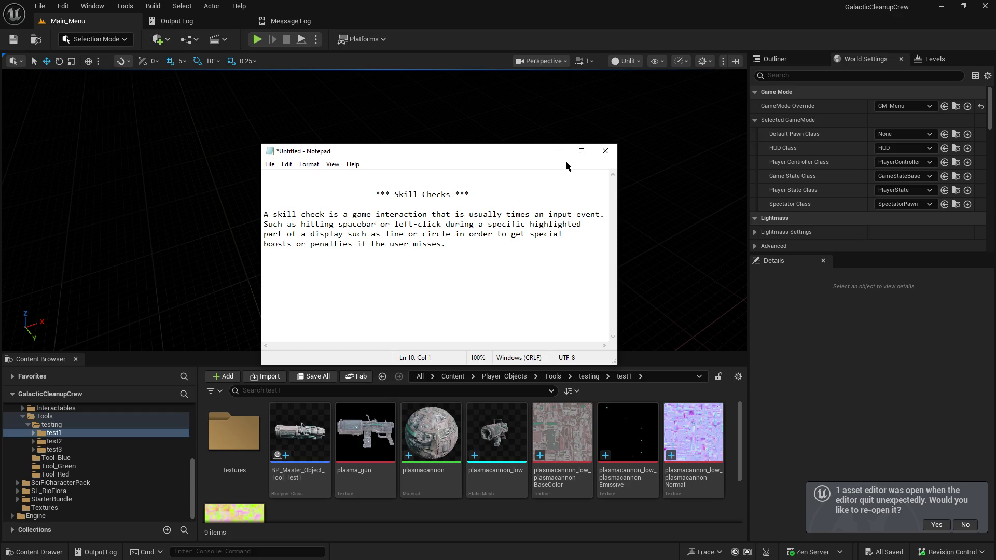
click(522, 109)
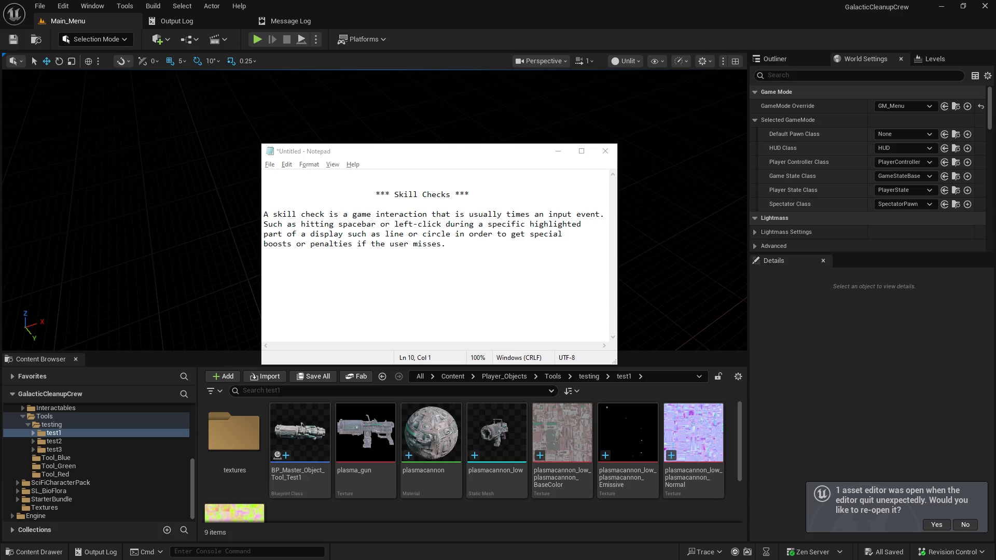
click(475, 265)
Step: Decline Unreal's reopen-asset-editor prompt and send the Skill Checks note behind the editor
mouse_move(432, 158)
mouse_down()
mouse_move(559, 188)
mouse_move(534, 198)
mouse_move(456, 192)
mouse_move(540, 179)
mouse_up()
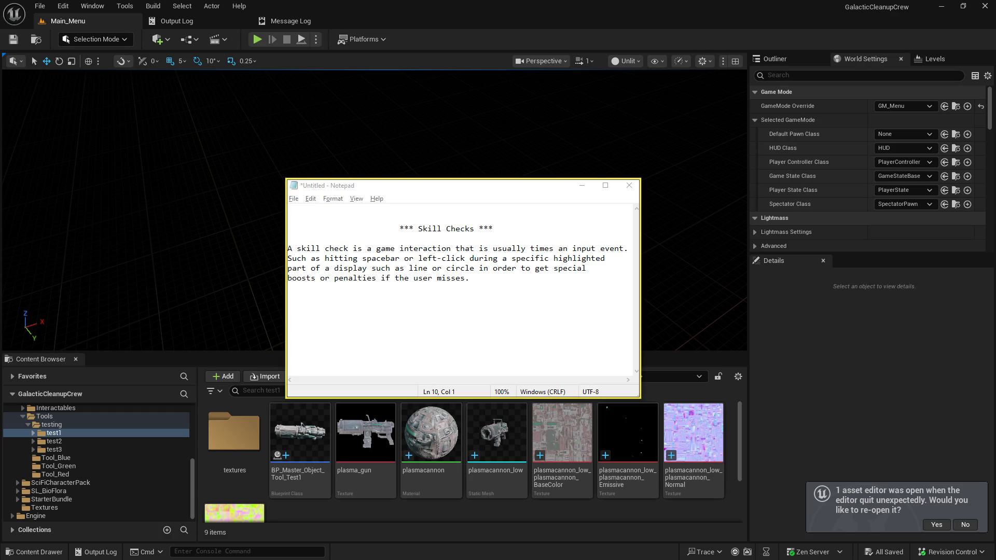
drag(456, 191, 556, 194)
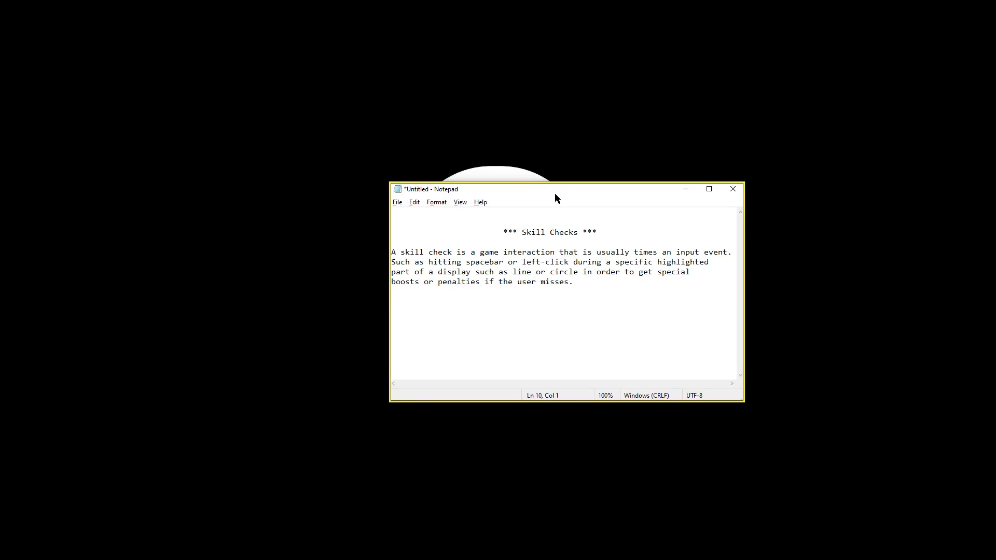
mouse_move(555, 194)
mouse_down()
mouse_move(586, 187)
mouse_move(489, 188)
mouse_up()
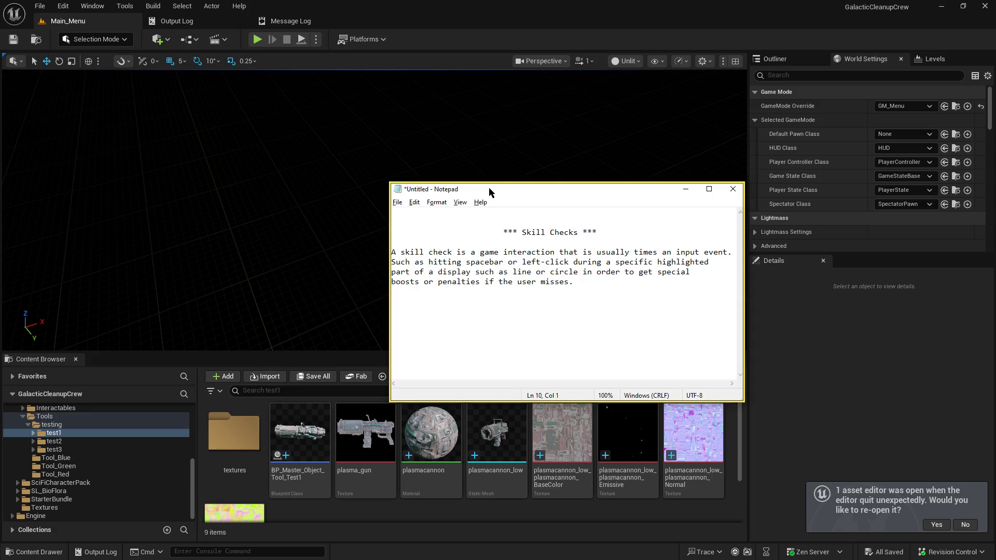
click(972, 525)
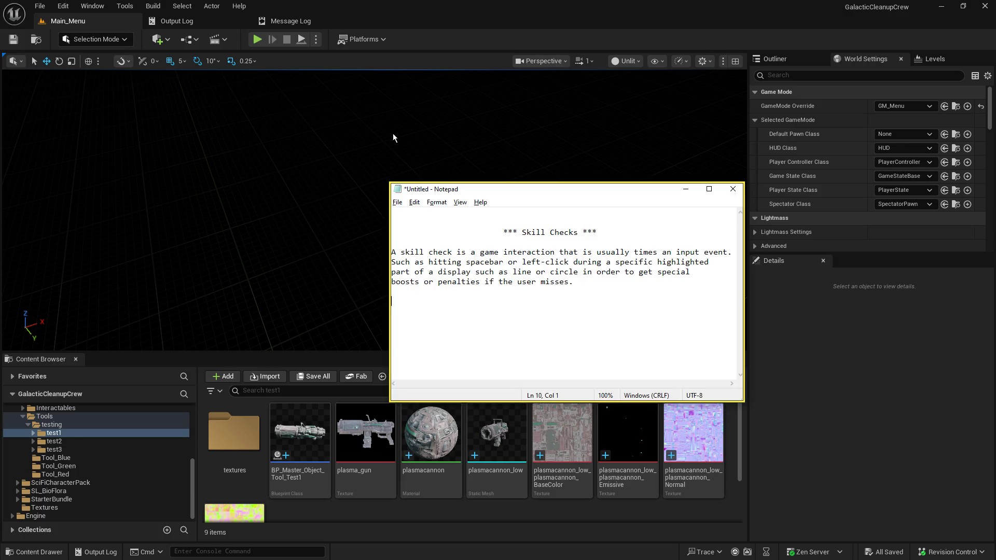
mouse_move(517, 191)
mouse_down()
mouse_move(525, 208)
mouse_move(378, 163)
mouse_up()
click(381, 118)
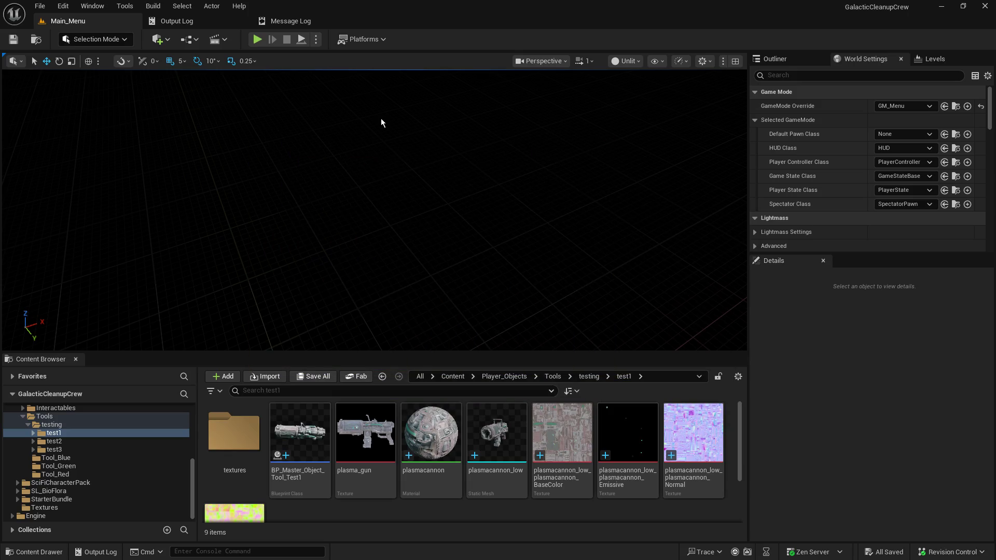
Step: Bring the Skill Checks note back, centre it over the viewport, and place the caret after the paragraph
key(alt+Tab)
drag(490, 145, 534, 124)
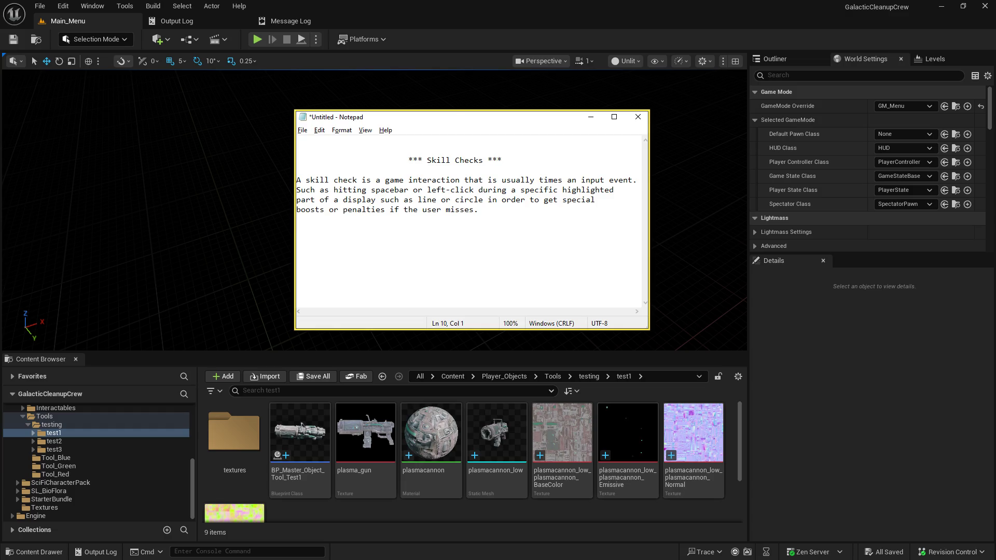
click(486, 211)
key(Return)
key(Return)
drag(478, 212, 391, 209)
click(489, 213)
mouse_move(506, 216)
mouse_down()
mouse_move(301, 181)
mouse_move(303, 159)
mouse_up()
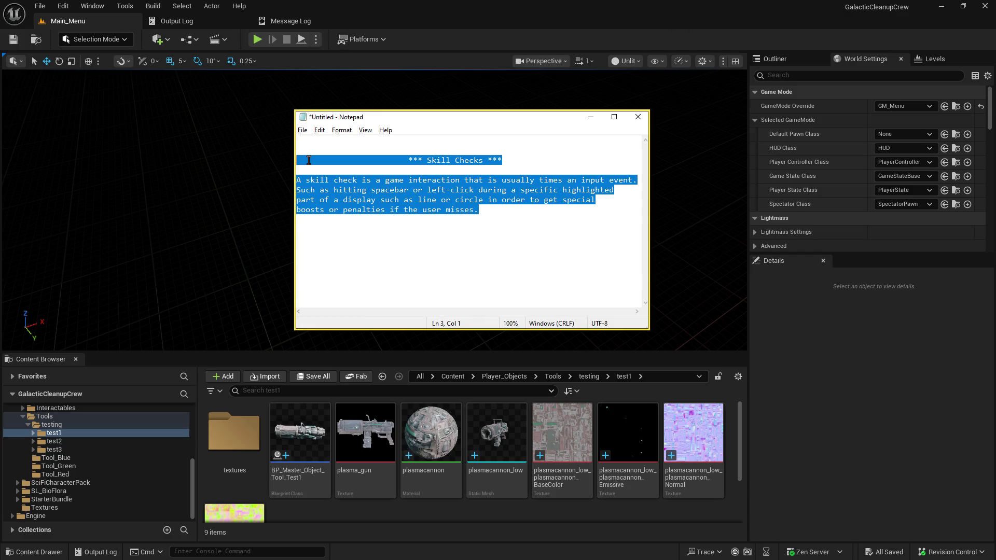
click(456, 242)
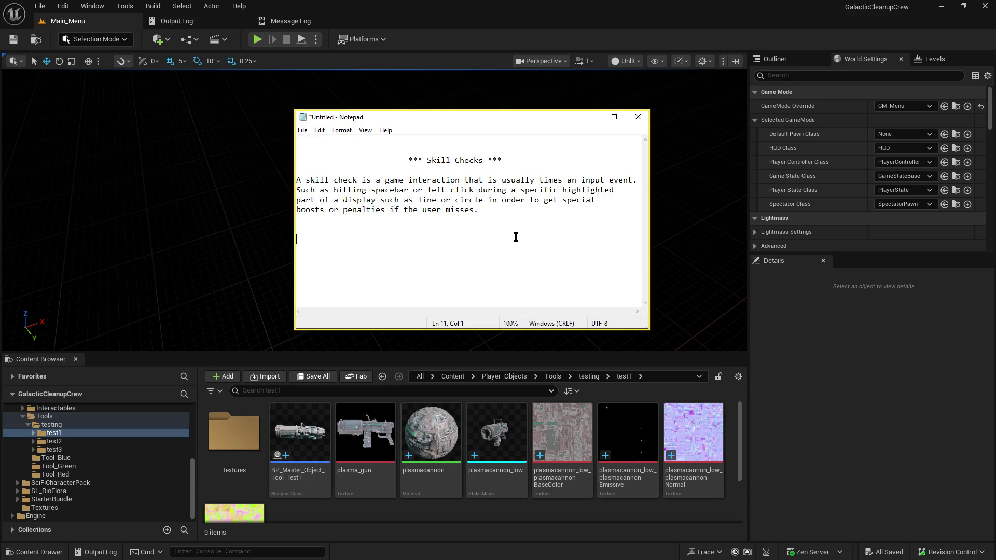
click(538, 223)
key(Return)
click(493, 238)
mouse_move(480, 213)
mouse_down()
mouse_move(335, 129)
mouse_move(411, 128)
mouse_move(414, 170)
mouse_up()
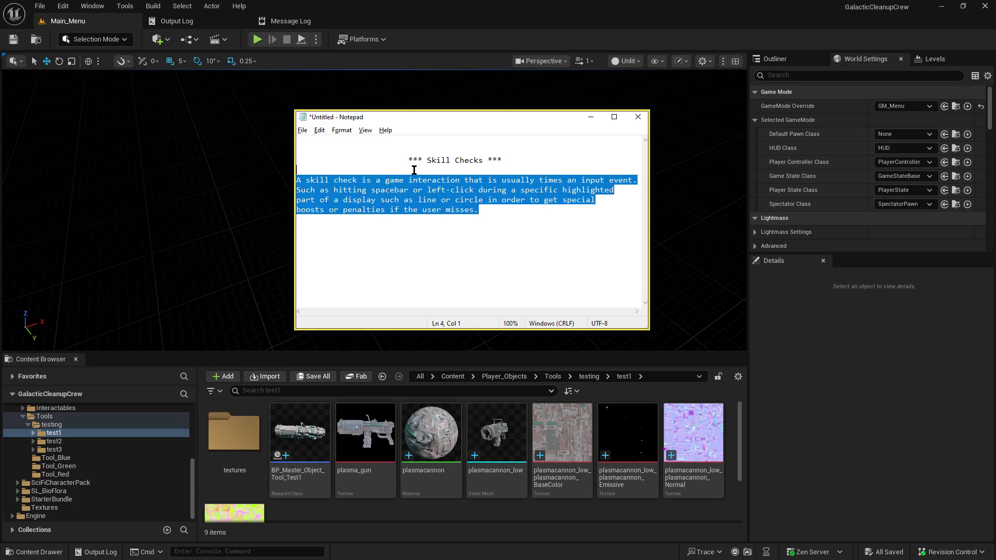
click(425, 213)
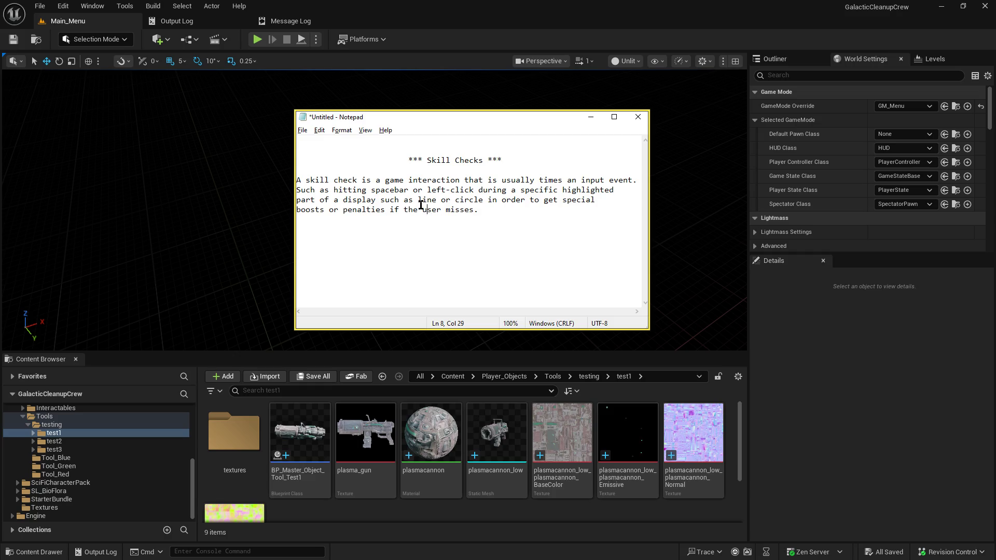
click(436, 241)
Step: Type 'verital bar with a slider moving side to side and a 'sweet spot' indictor' and widen the window
text(verita)
text(l bar)
text( with a slider )
text(moving side)
text( to side and a )
text('sweet spot' in)
text(dia)
text(tor)
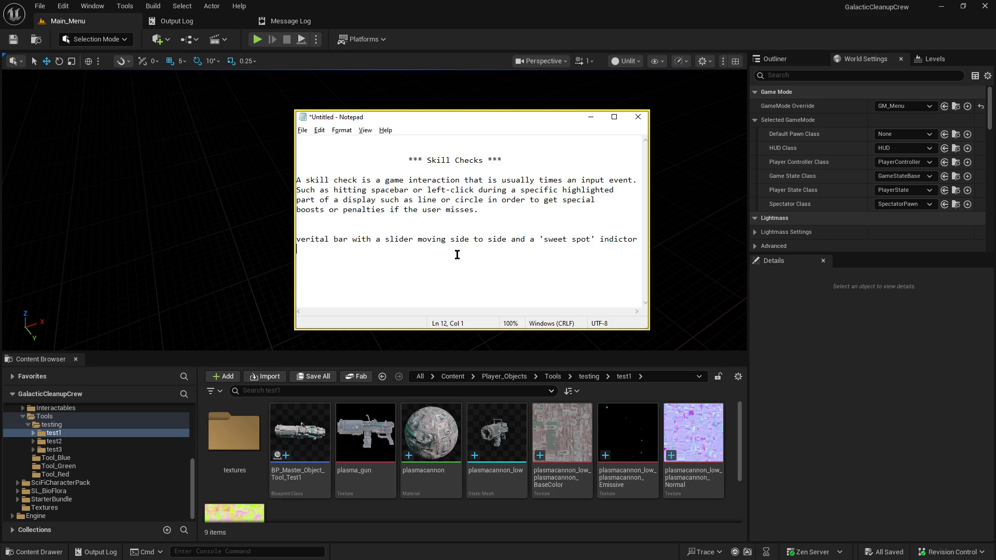
key(Return)
drag(650, 266, 681, 263)
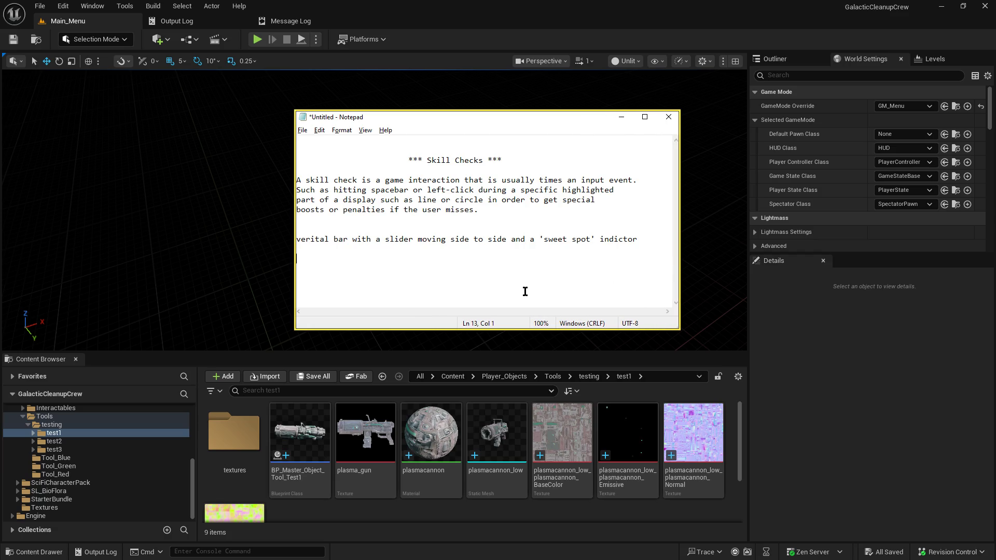
Step: Highlight the bar description line, then start a new line below it
mouse_move(649, 238)
mouse_down()
mouse_move(456, 229)
mouse_move(295, 241)
mouse_up()
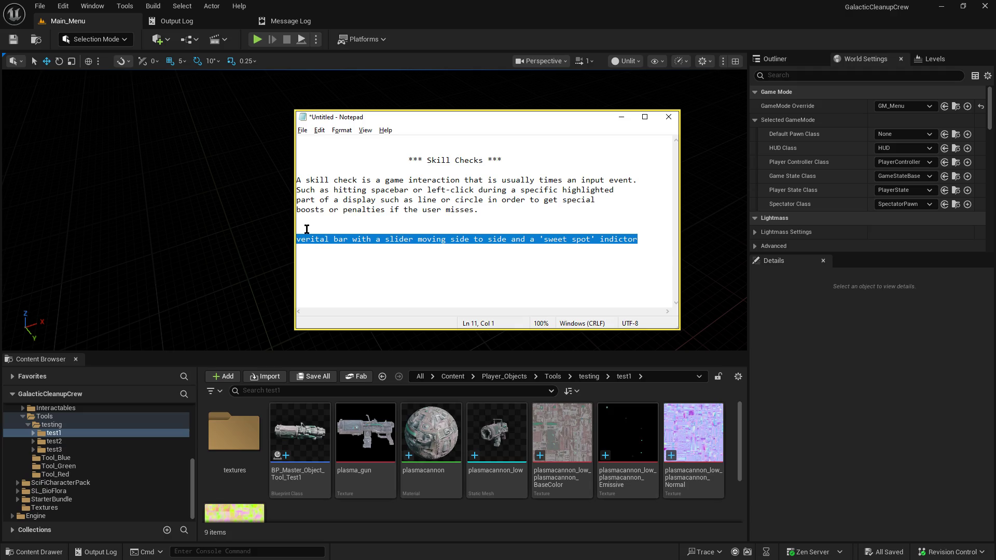
click(491, 231)
mouse_move(645, 240)
mouse_down()
mouse_move(422, 229)
mouse_move(244, 238)
mouse_up()
click(545, 225)
mouse_move(644, 239)
mouse_down()
mouse_move(451, 224)
mouse_move(289, 234)
mouse_up()
mouse_move(353, 240)
mouse_down()
mouse_move(637, 239)
mouse_move(335, 239)
mouse_move(352, 239)
mouse_up()
drag(643, 240, 270, 237)
click(429, 217)
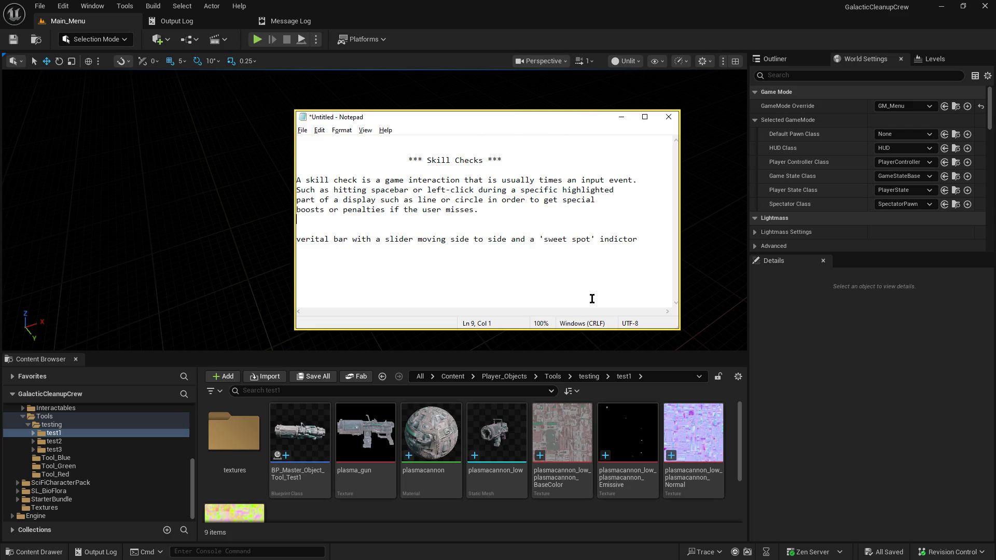
click(646, 239)
key(Return)
key(Return)
Step: Type the heading 'Skill Check Multi-layer trust.' and begin 'Skill checks will be a local client UI'
text(Skill Check T)
text(rust)
key(BackSpace)
key(BackSpace)
key(BackSpace)
text(M)
right_click(632, 236)
key(Escape)
text(ultiPlaye)
key(BackSpace)
key(BackSpace)
key(BackSpace)
text(-)
key(BackSpace)
text(i)
text(layer trust.)
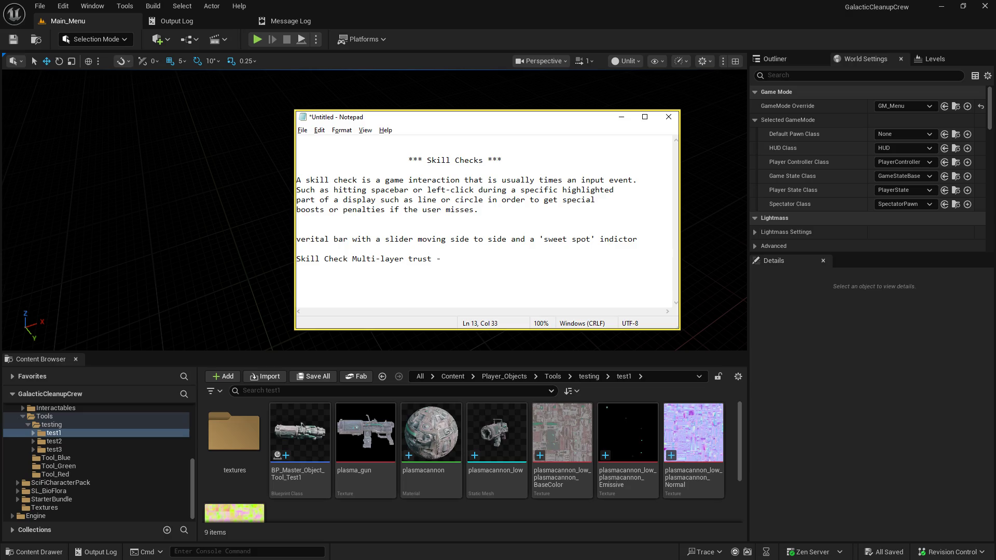
text(Skill checks are )
text(typical)
key(BackSpace)
key(BackSpace)
key(BackSpace)
text(ill be a )
text(local cl)
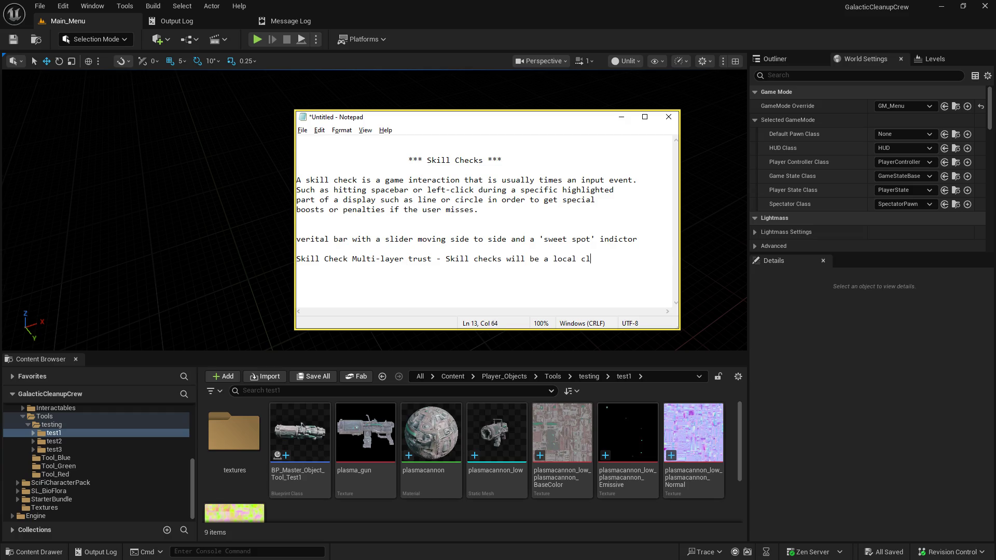
text(ient gUI)
Step: Continue with 'display system that the player has to', removing the stray G before UI
key(Return)
text(d)
text(i)
text(splay system)
key(Up)
key(End)
key(Left)
key(Left)
key(BackSpace)
key(Down)
text(and)
key(BackSpace)
key(BackSpace)
key(BackSpace)
text(that the )
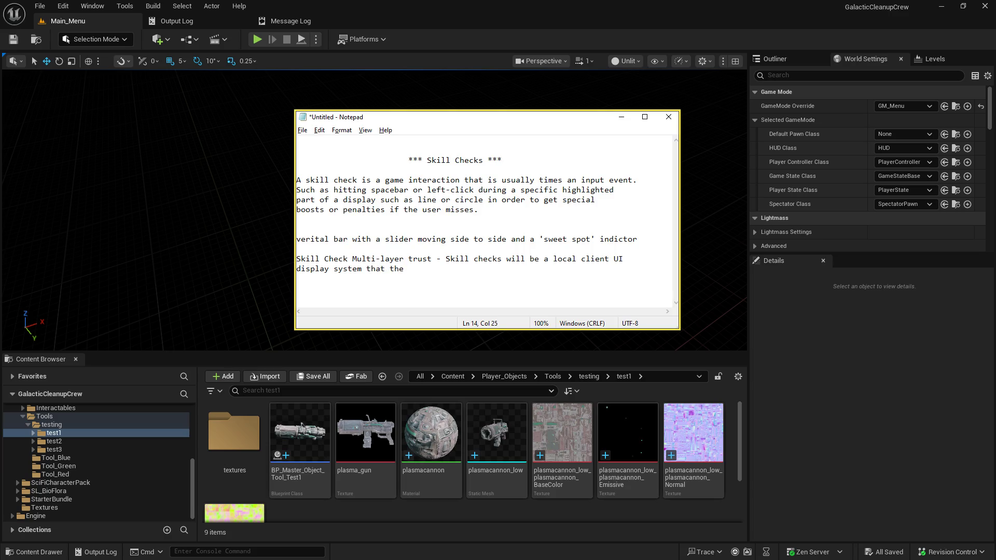
text(player has to t)
text(rust )
text(is )
text(god)
Step: Finish with 'trust their timing matches what they see to get accurate results.' and begin the Concerns line
key(BackSpace)
key(BackSpace)
key(BackSpace)
key(BackSpace)
key(BackSpace)
key(BackSpace)
text(trust their timing matches what they see)
key(Return)
text(to get accurate results.)
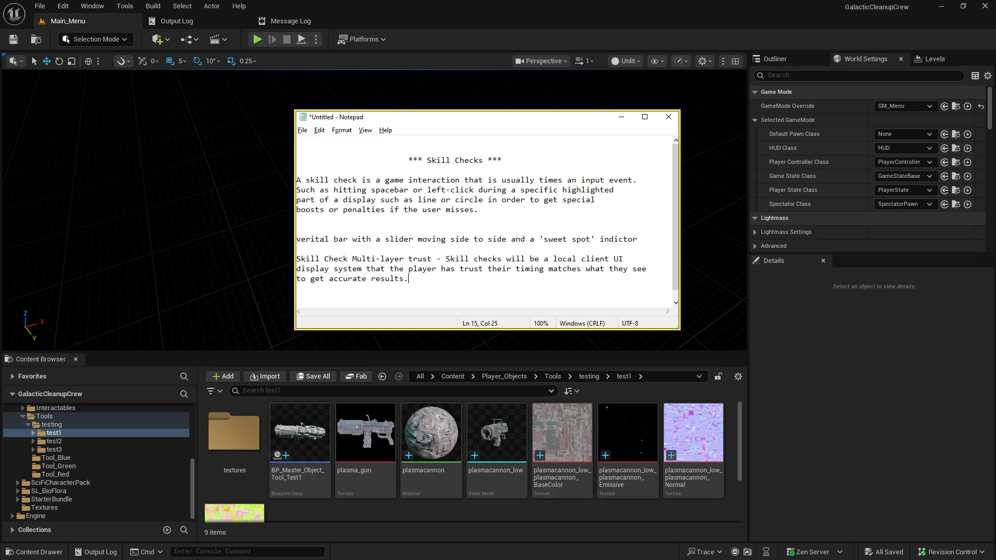
key(Return)
key(Return)
text(Concners:)
text(If the server)
text(is 'in char)
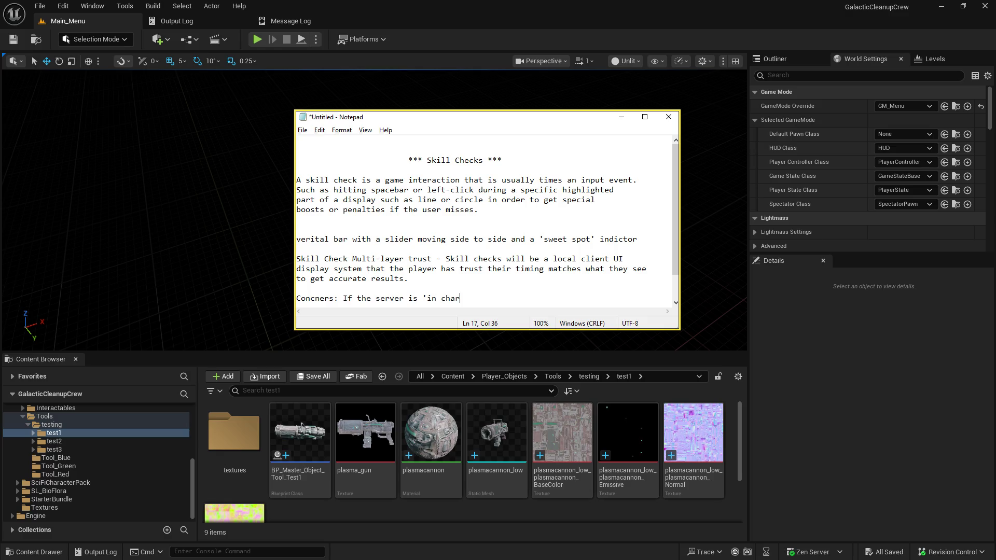
text(ge' of the)
text(skill check mechanism.. )
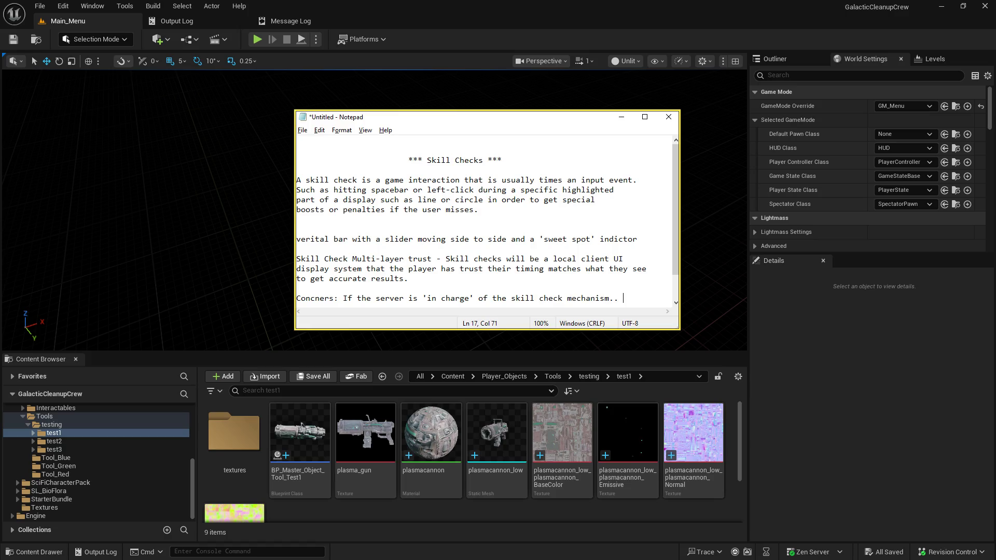
text(verification)
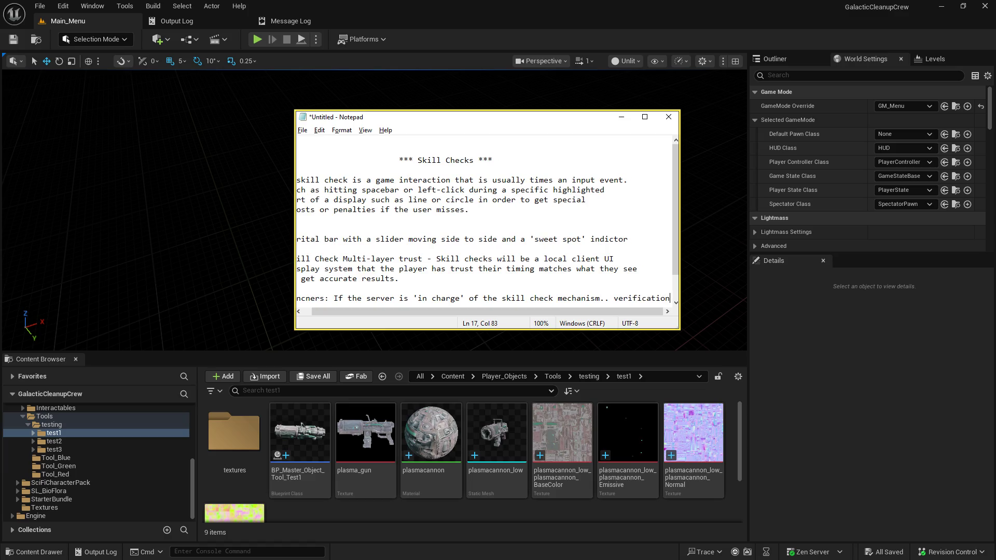
Step: Add '/timer' to the skill check mechanism line and put 'verification' on its own line
key(Home)
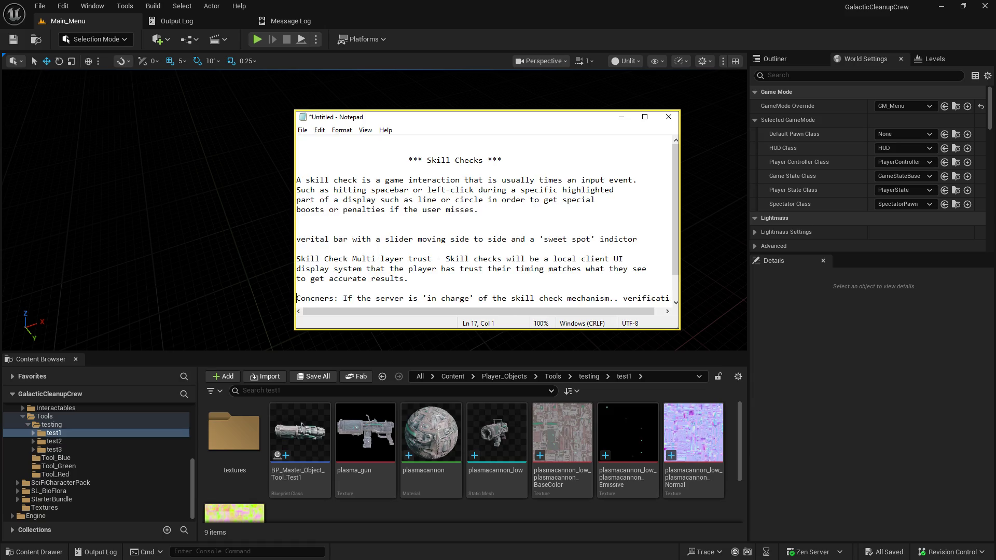
click(623, 300)
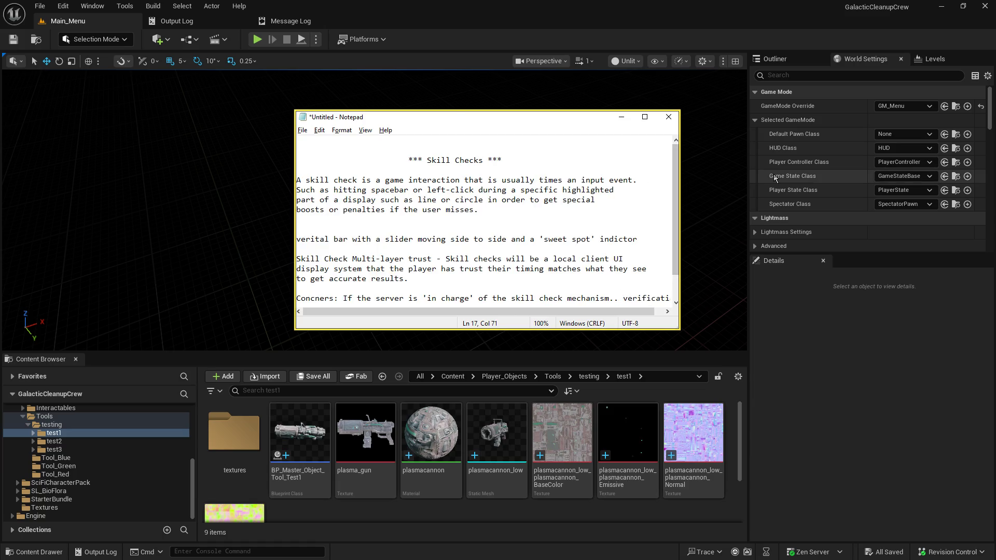
key(Return)
key(Down)
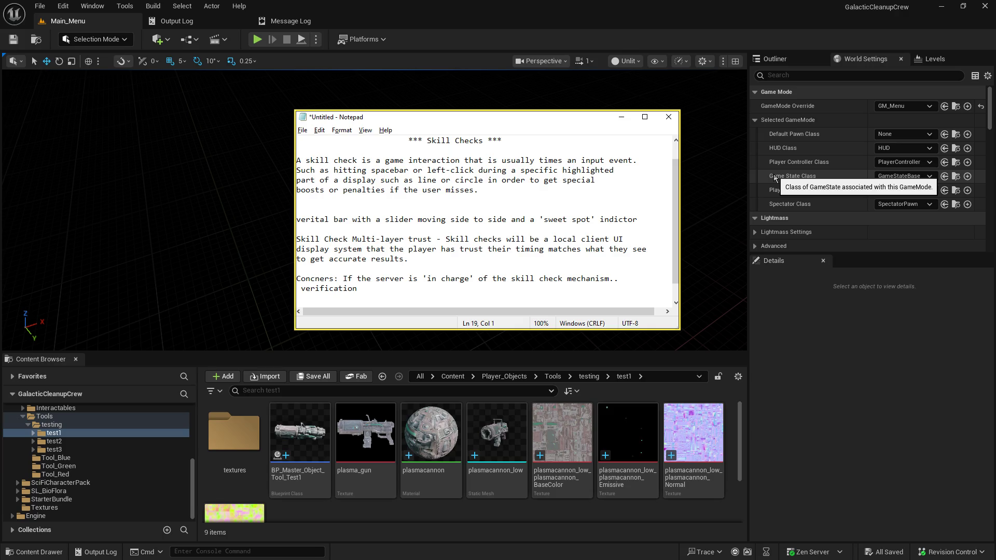
key(Left)
key(BackSpace)
key(BackSpace)
text(/t)
text(imer)
key(Up)
text(/)
key(Right)
key(Delete)
Step: Add 'then network lag ... a 'good' skill check not trigger in time remotely on the server.'
text(then netowkr)
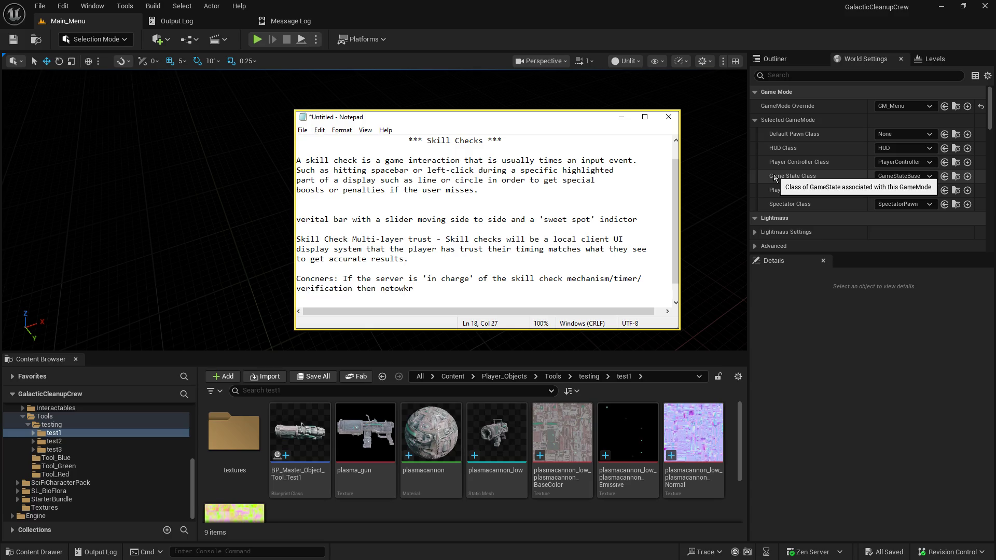
key(BackSpace)
text(rk)
key(BackSpace)
key(BackSpace)
key(BackSpace)
text(work lag and other iss)
text(ues could )
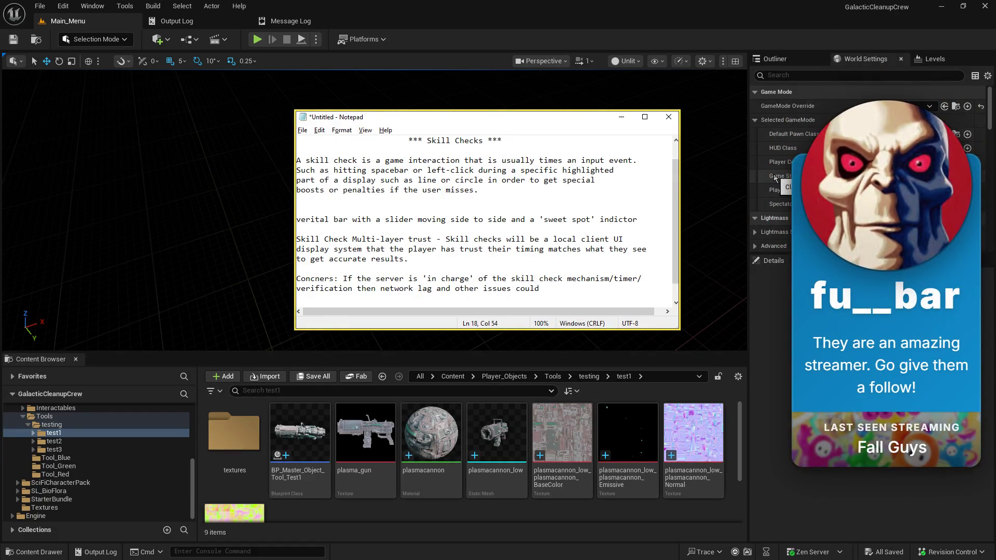
text(cause what looks to be a)
key(Return)
text(a 'good' )
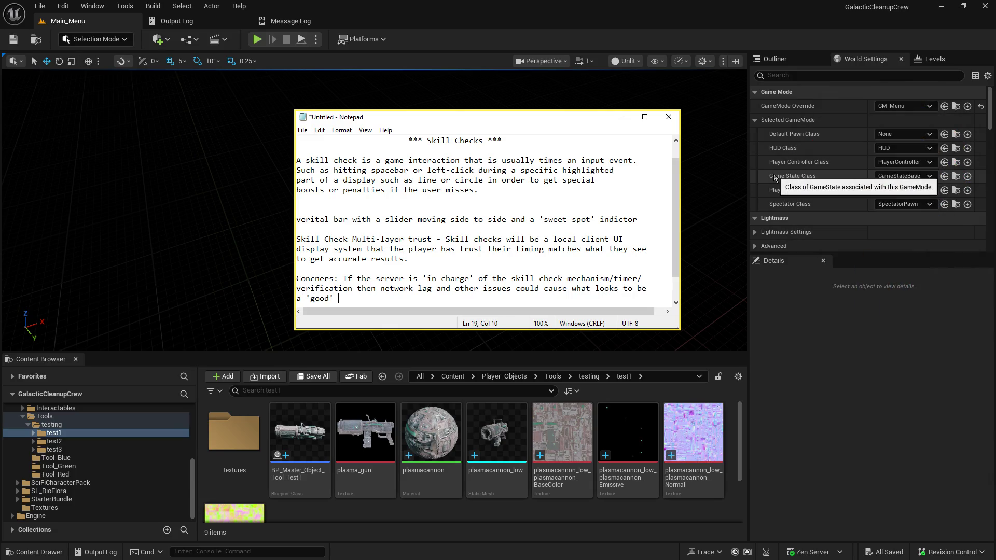
text(skill check no)
text(t trigger in time )
text(remotely )
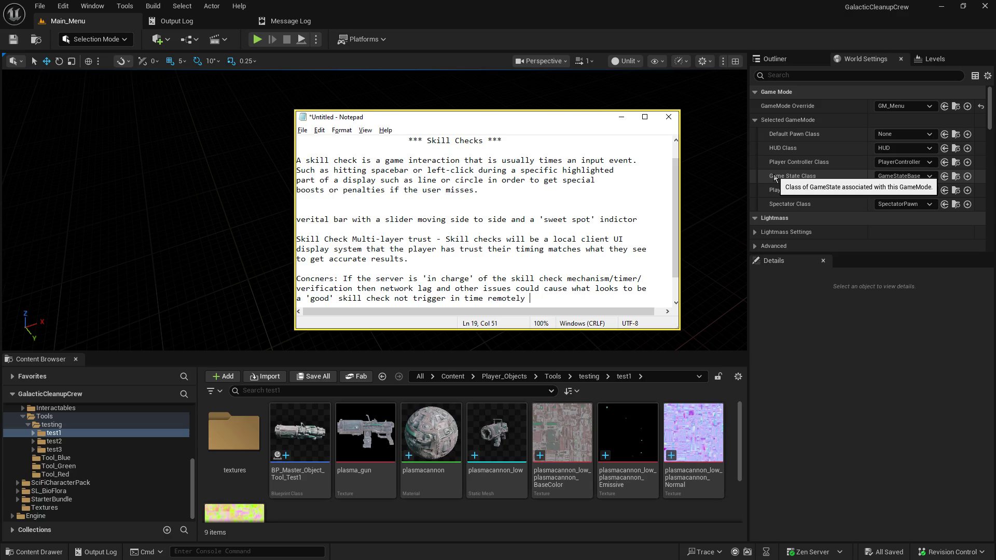
text(ont he server.)
key(Return)
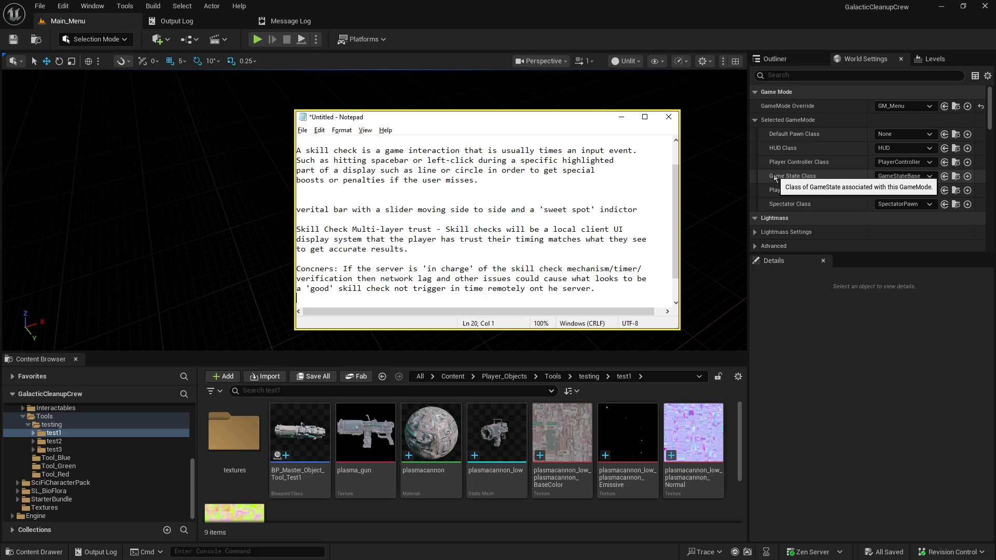
key(Return)
key(Return)
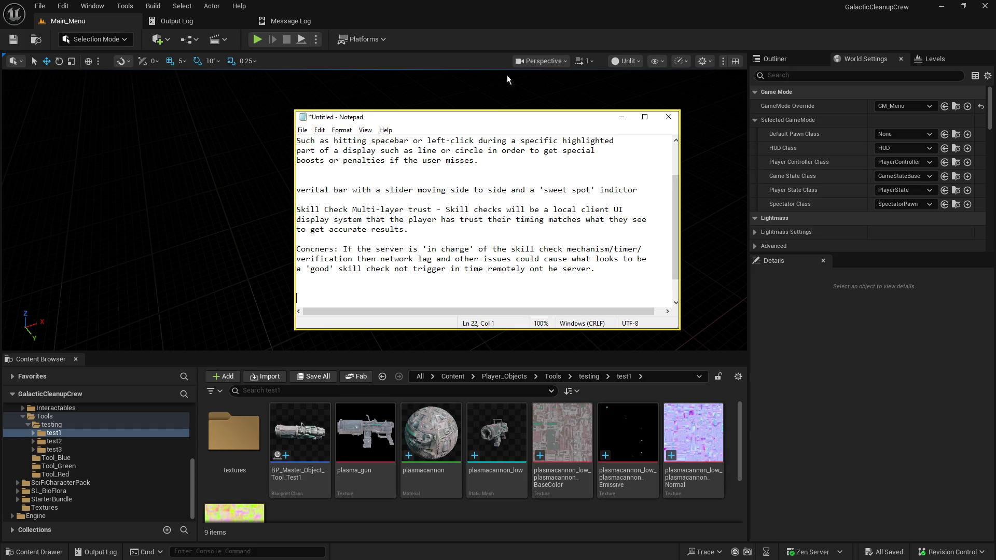
click(441, 15)
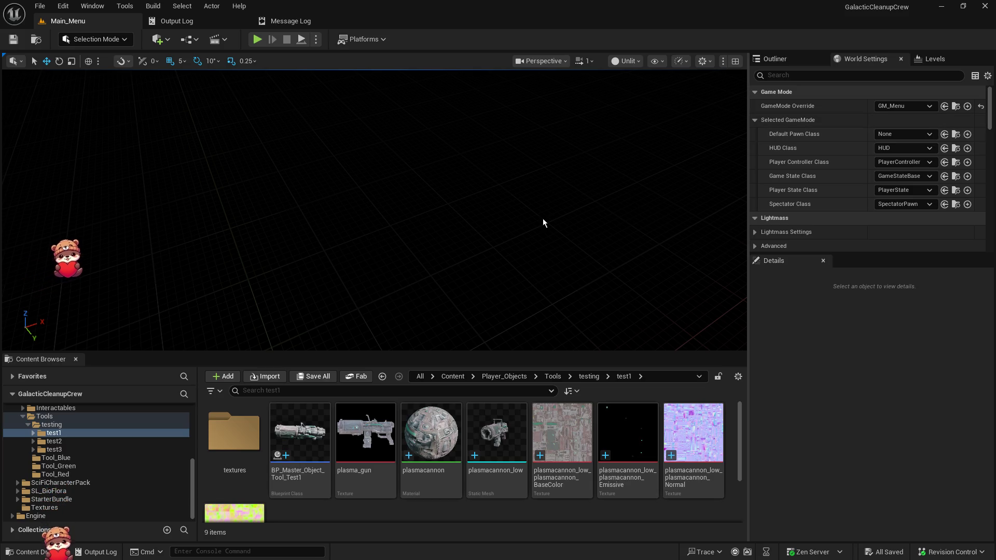
key(alt+Tab)
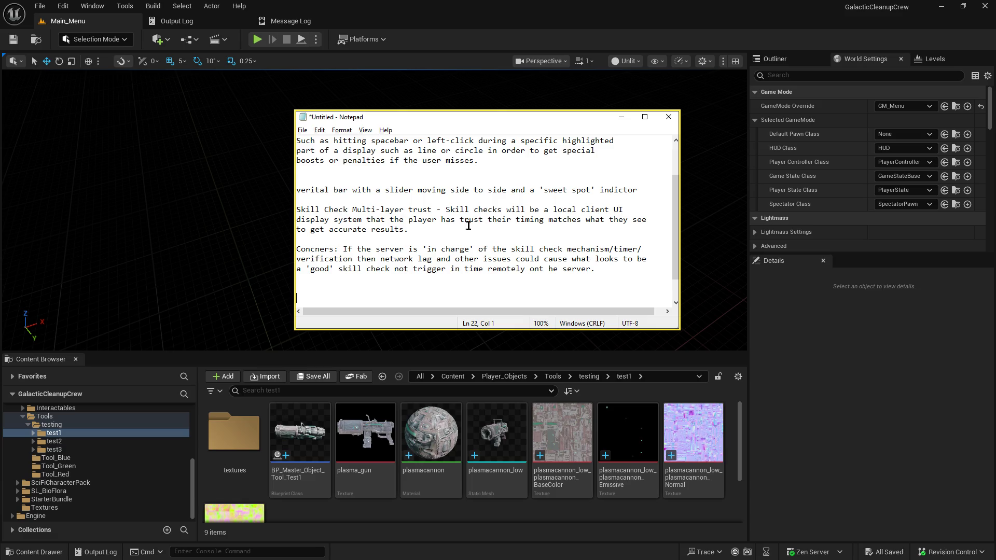
drag(478, 232, 444, 207)
click(408, 248)
Step: Bring the Unreal editor in front of Notepad and focus the Details panel
click(596, 11)
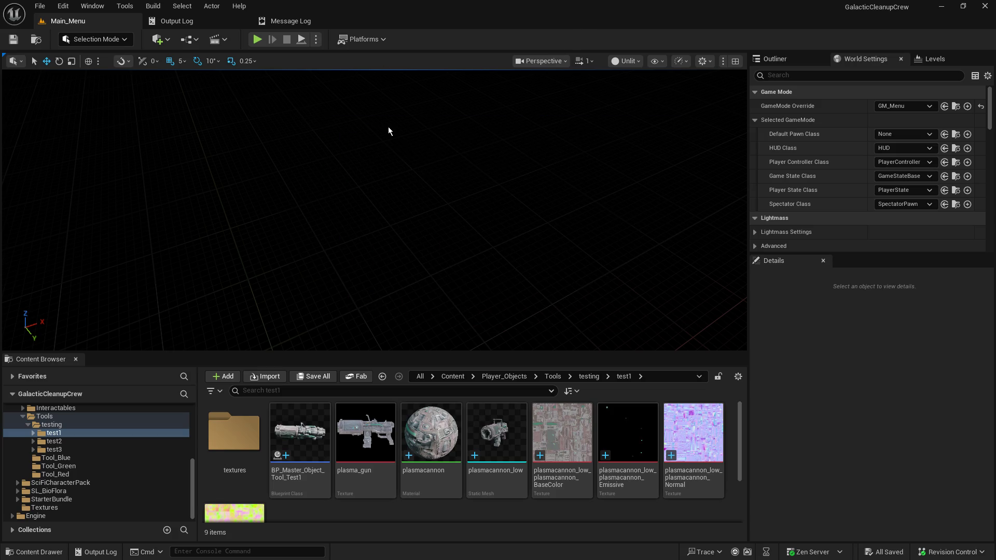
click(816, 369)
scroll(118, 475, up, 10)
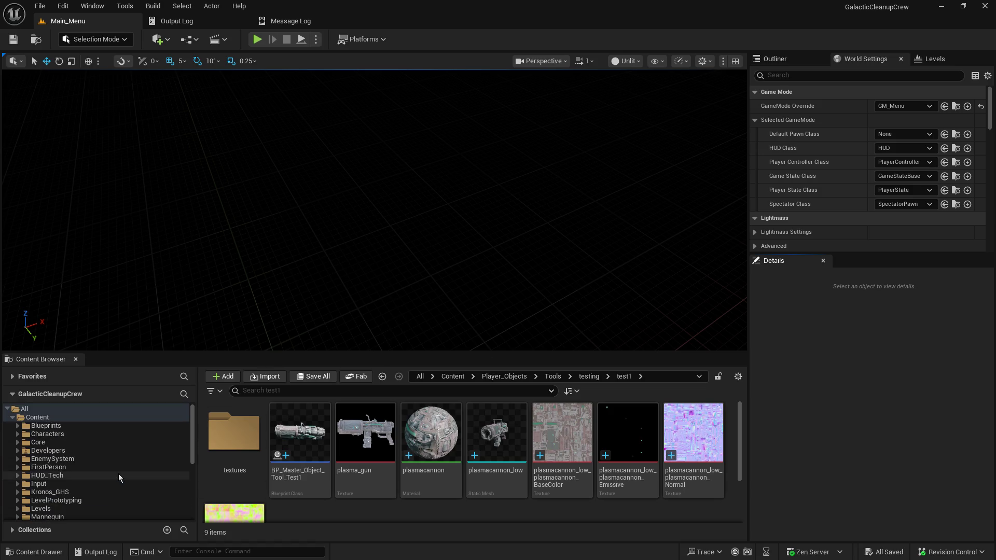
Step: Create a new folder named Skill_Checks inside Core/User_Interfaces
click(17, 444)
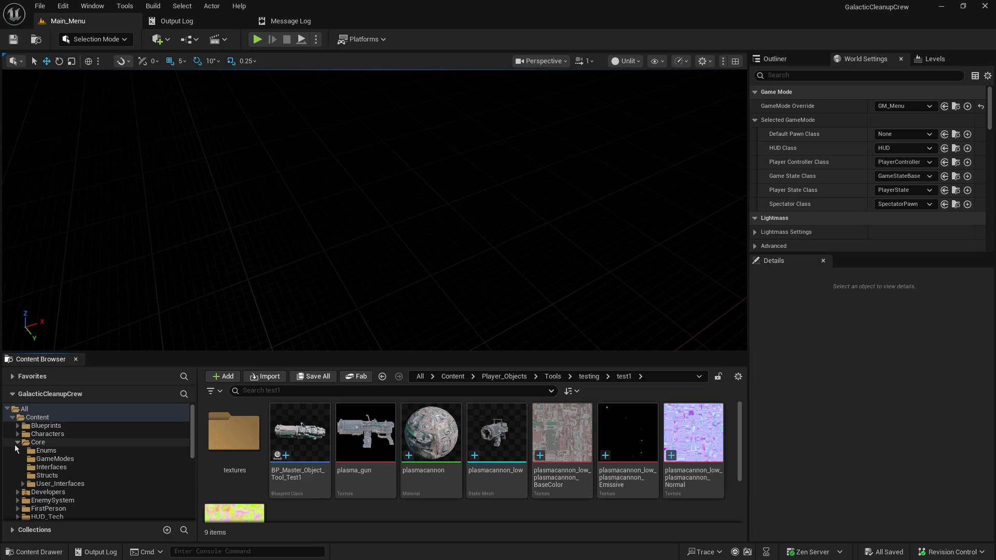
click(65, 484)
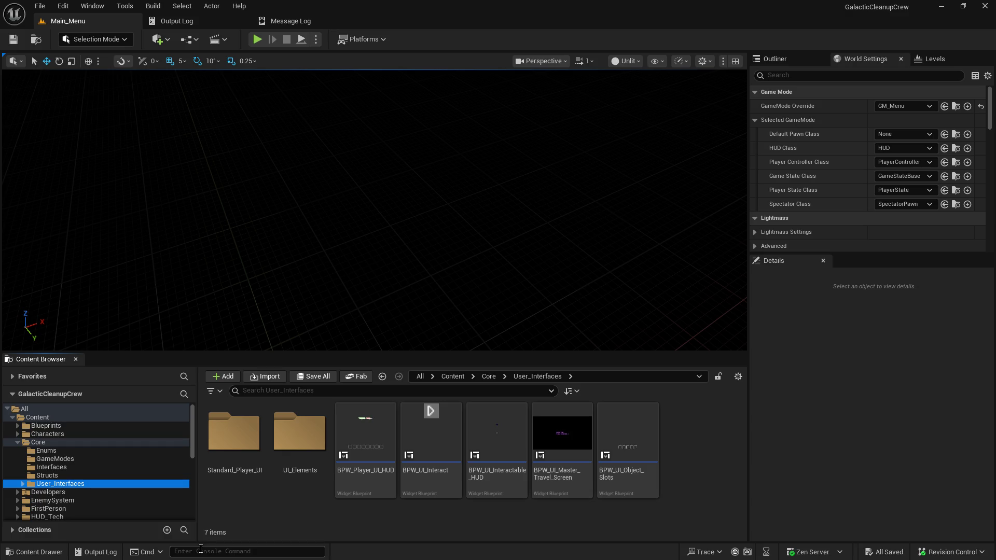
right_click(399, 519)
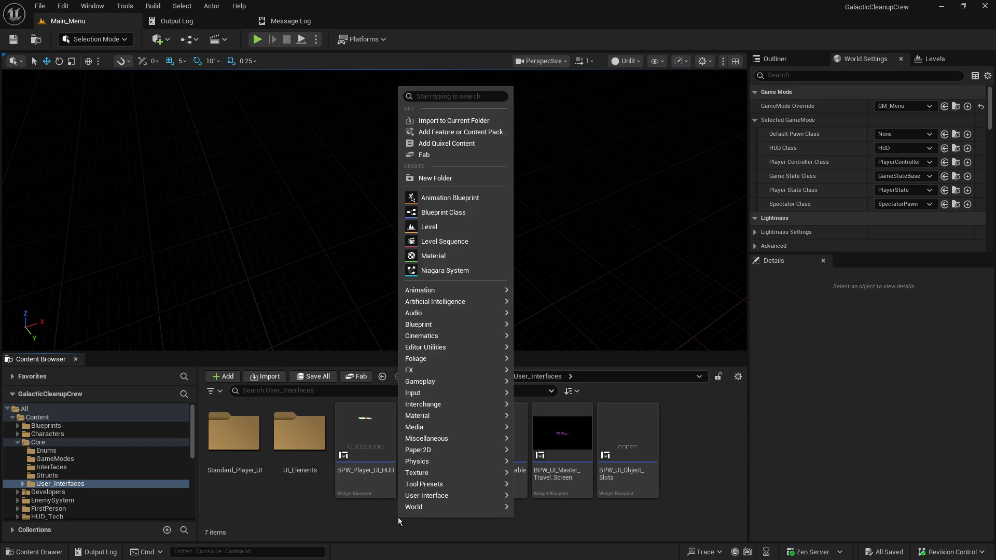
click(461, 185)
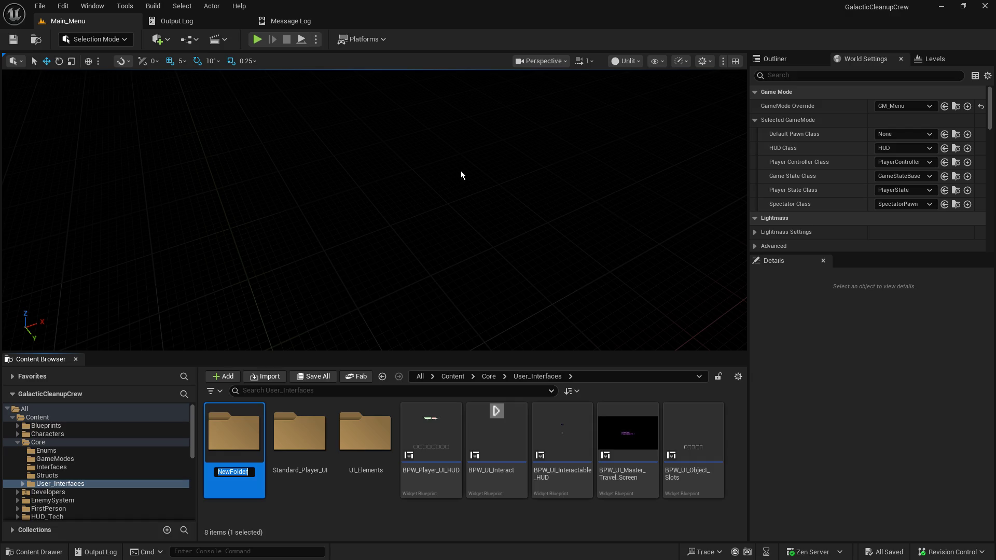
text(Skill_)
text(CHhec)
key(BackSpace)
key(BackSpace)
key(BackSpace)
text(hecks)
key(Return)
key(Return)
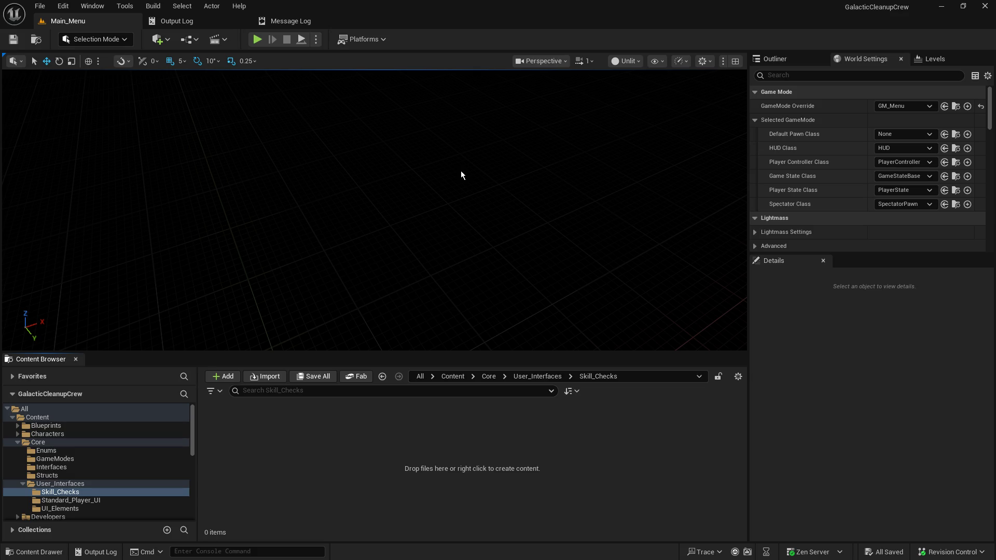
Step: Create a new Widget Blueprint with UserWidget as its parent class
right_click(335, 500)
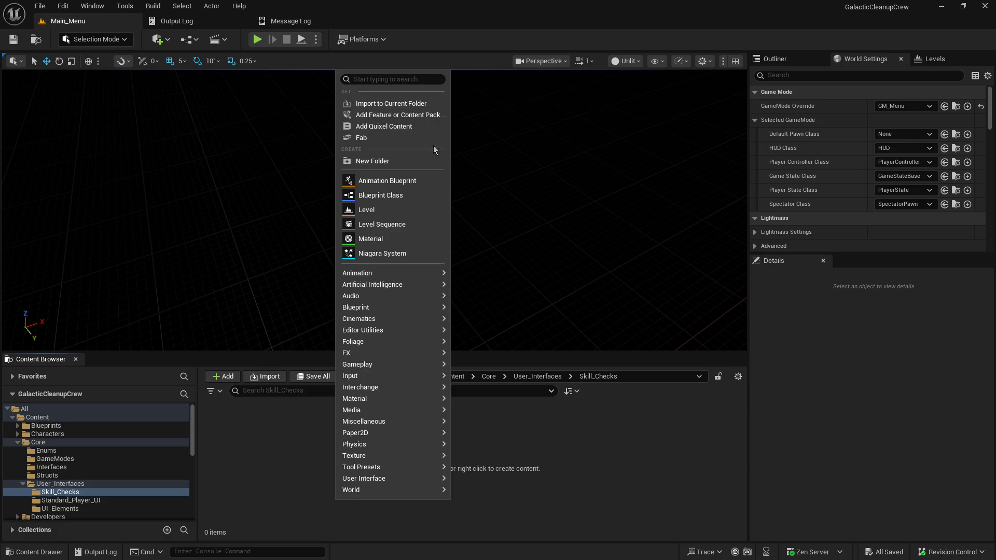
text(user inter)
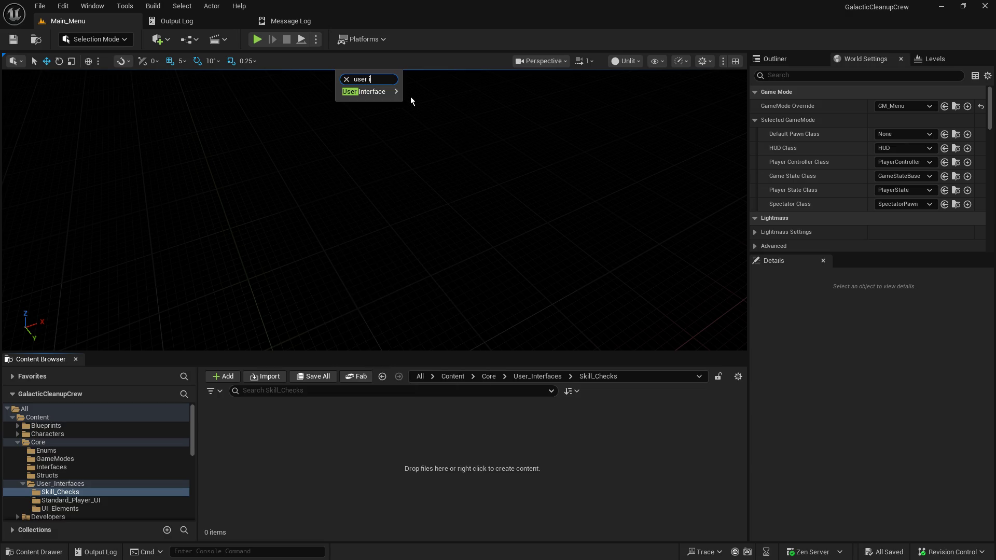
mouse_move(387, 96)
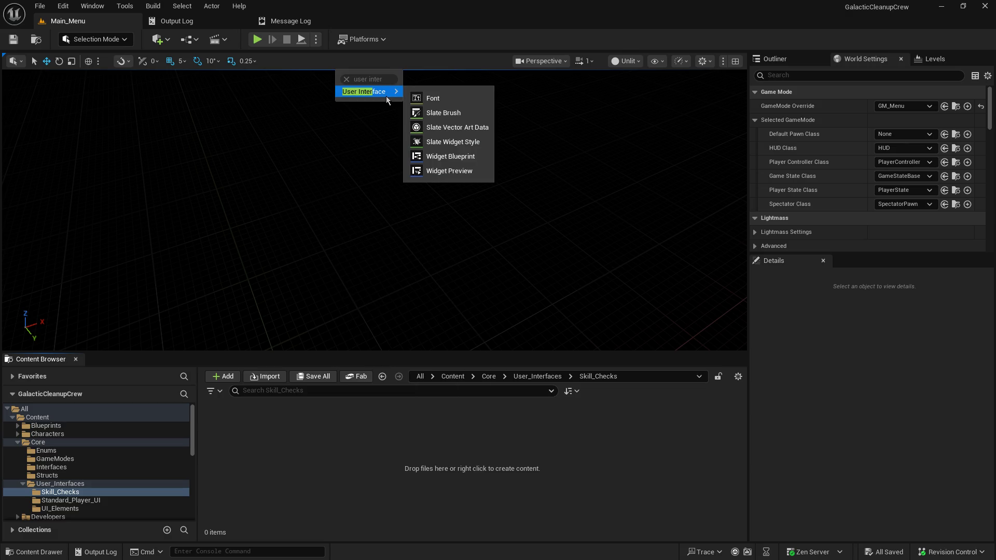
click(471, 163)
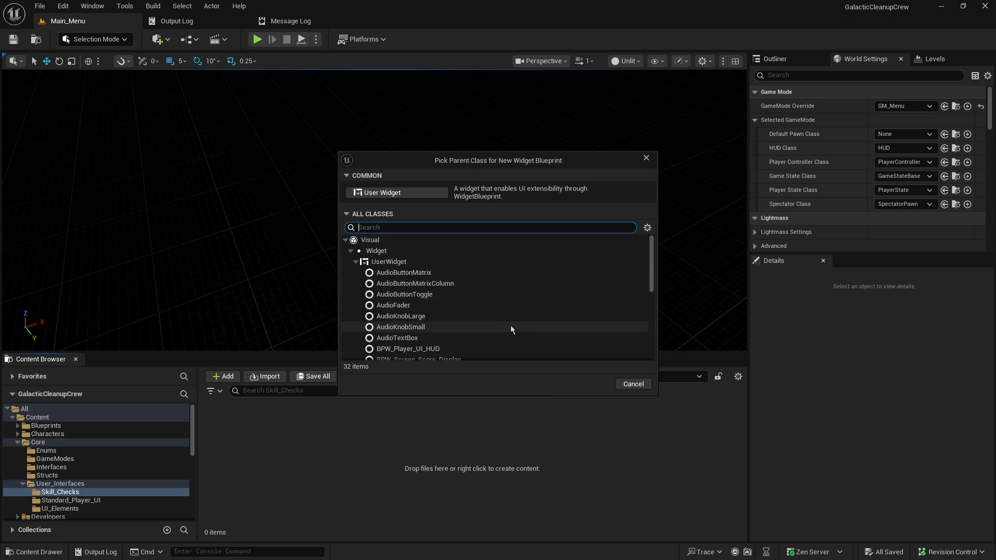
click(418, 262)
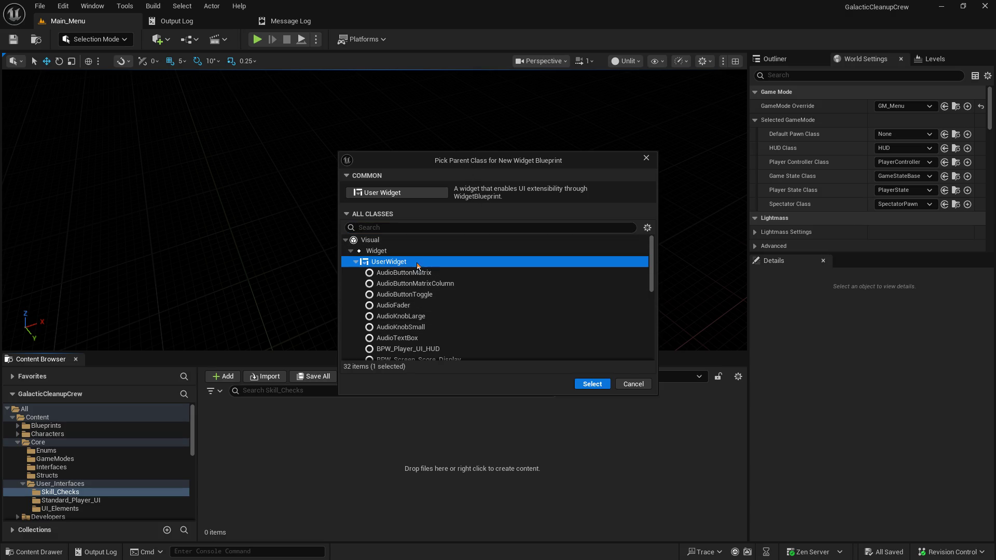
click(592, 389)
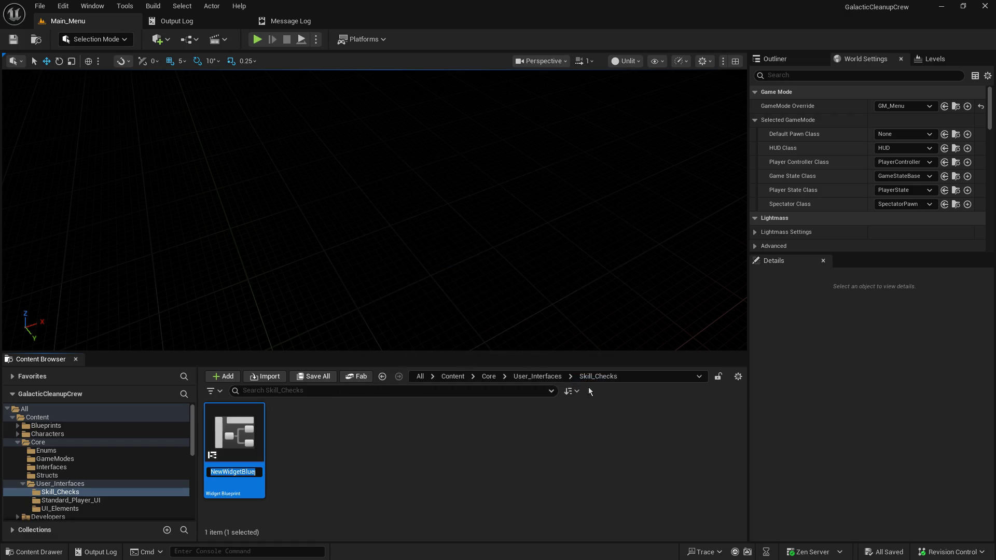
Step: Name the new widget blueprint WBP_SkillCheck_Master and clear the selection
text(WBP_)
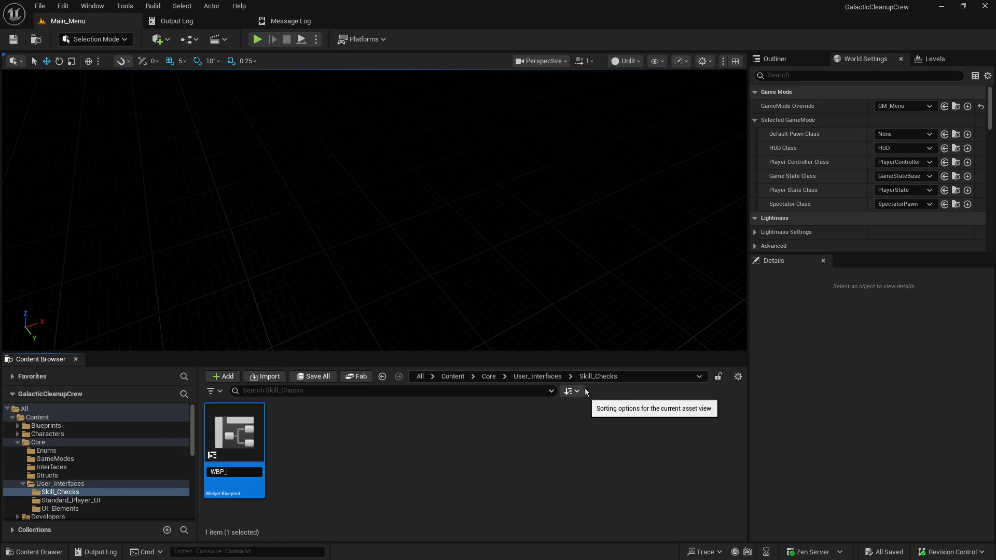
text(Master_)
key(BackSpace)
key(BackSpace)
key(BackSpace)
text(Skill_Check)
key(BackSpace)
key(BackSpace)
key(BackSpace)
text(Check_Master)
key(Return)
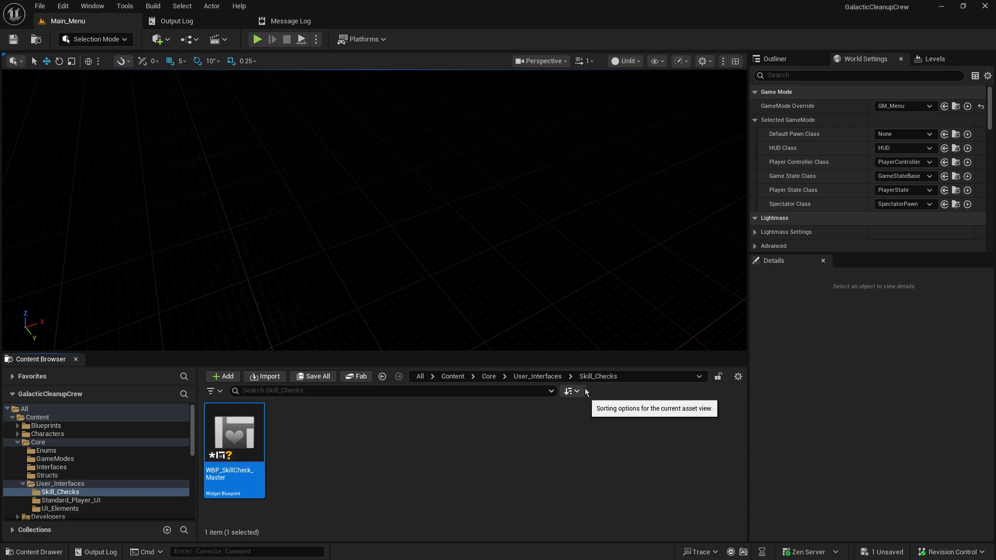
click(567, 450)
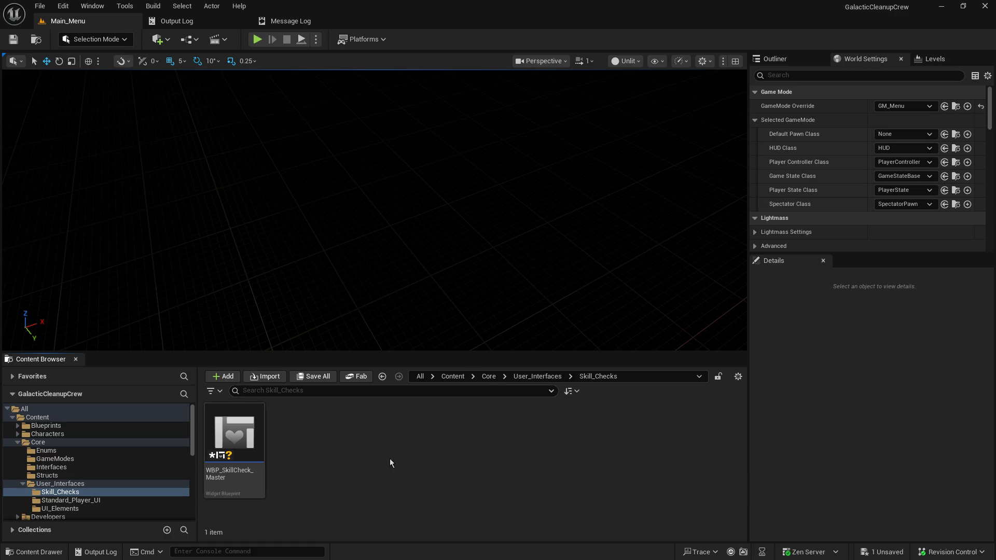
Step: Select WBP_SkillCheck_Master and save it
click(235, 457)
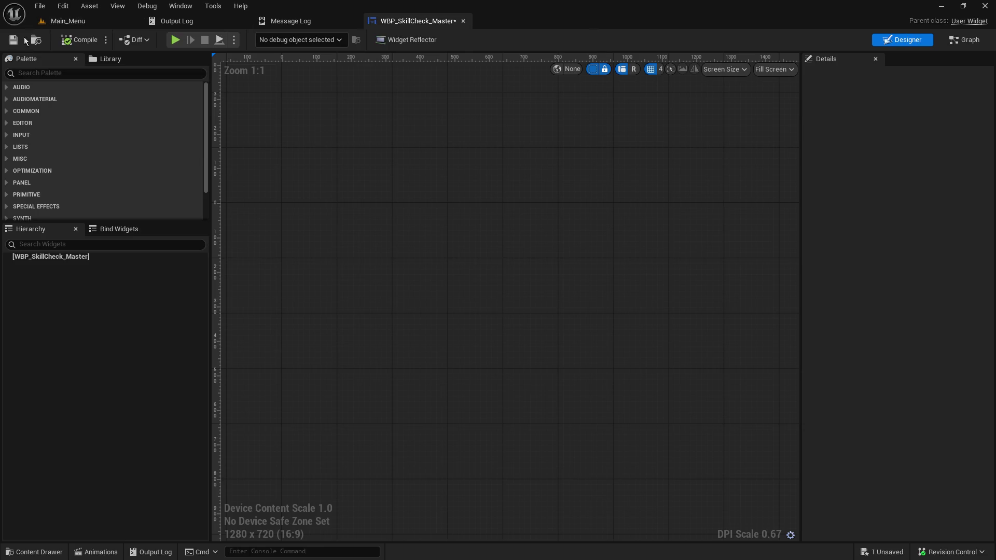
click(12, 40)
Step: Search the Palette for 'ca' and add a Canvas Panel under the widget root
click(32, 71)
text(c)
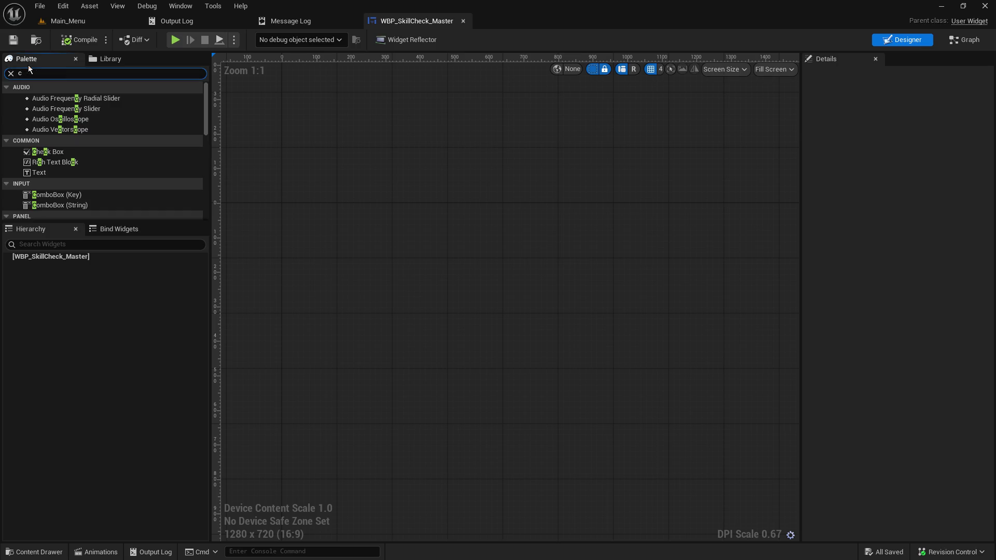
text(a)
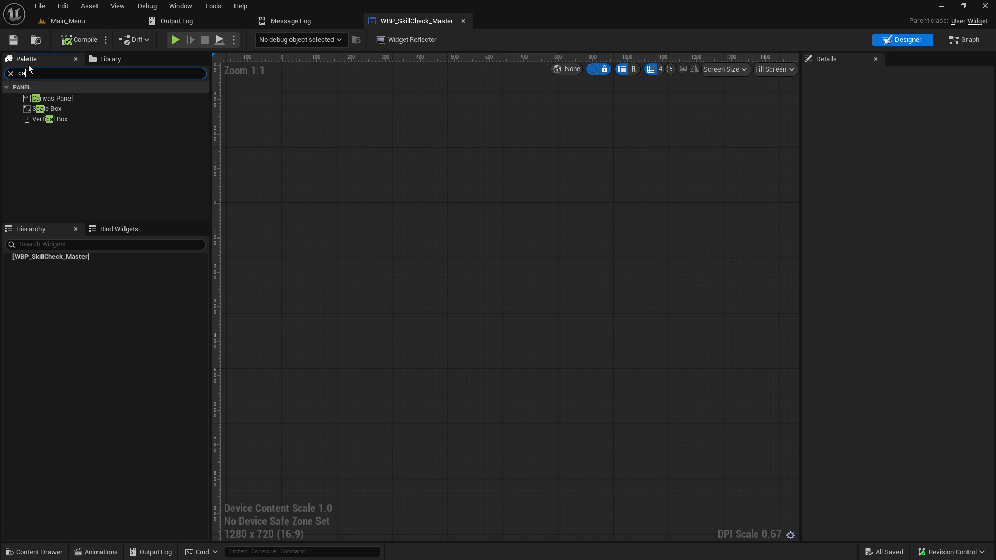
drag(95, 98, 94, 324)
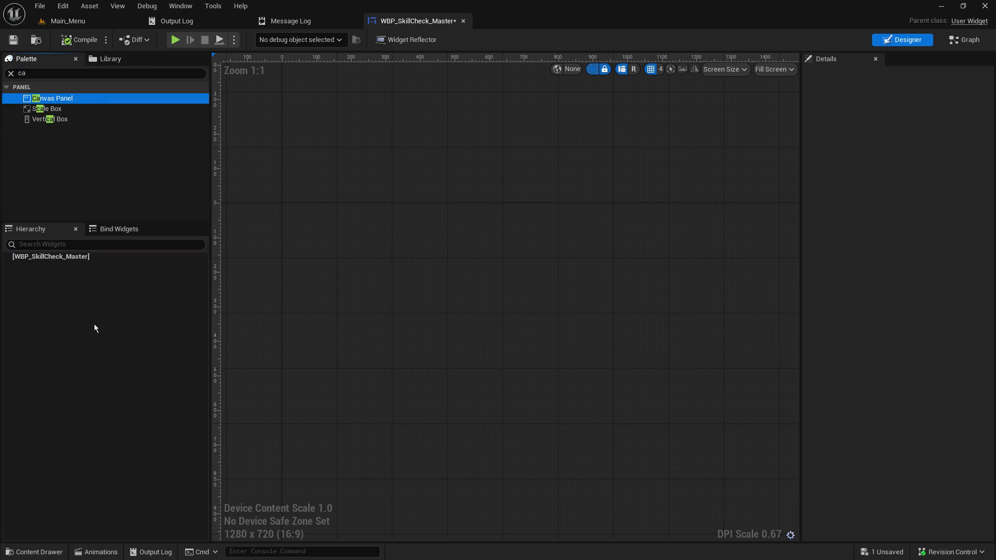
mouse_move(59, 100)
mouse_down()
mouse_move(51, 236)
mouse_move(37, 258)
mouse_up()
drag(642, 182, 569, 102)
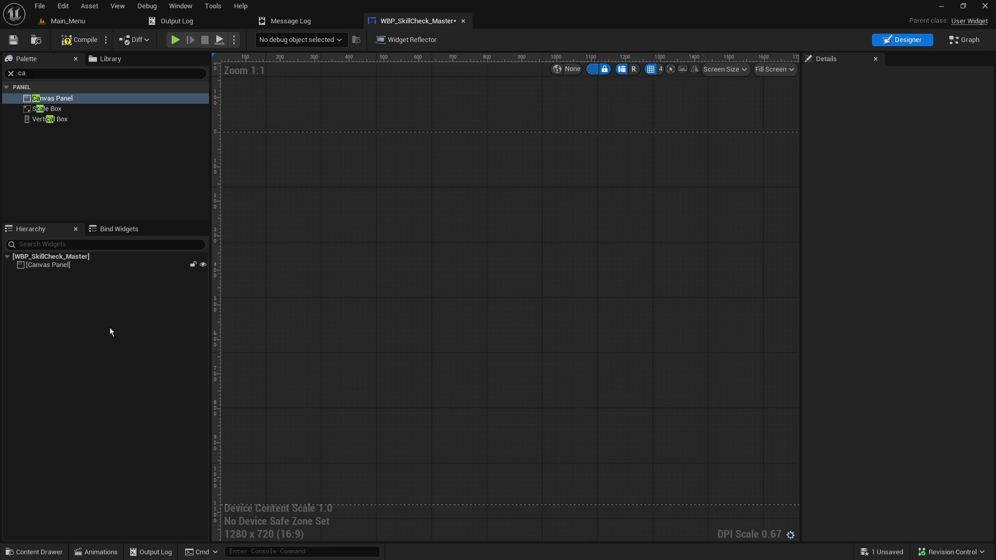
click(75, 163)
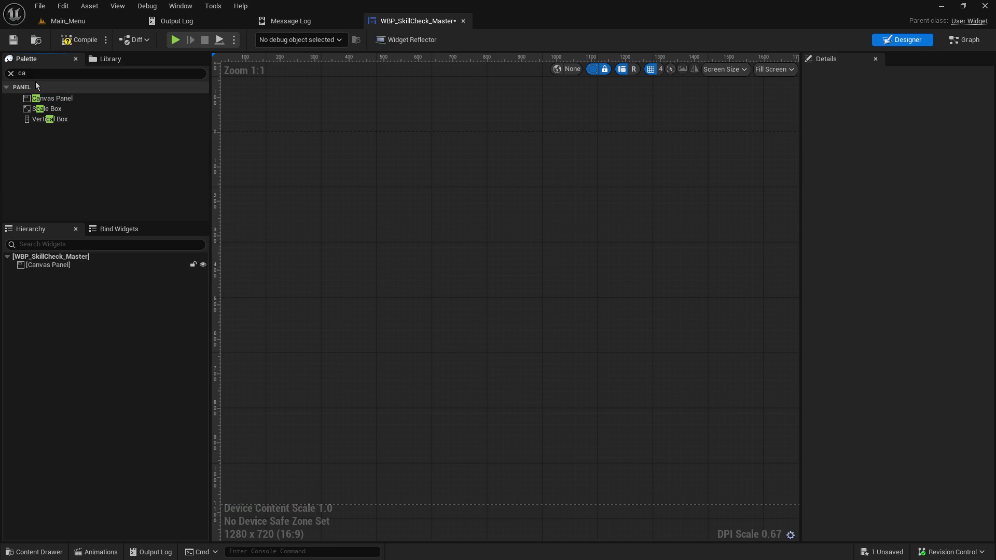
Step: Add a Size Box into the Canvas Panel, select it and expand its Anchors settings
click(20, 76)
text(size box)
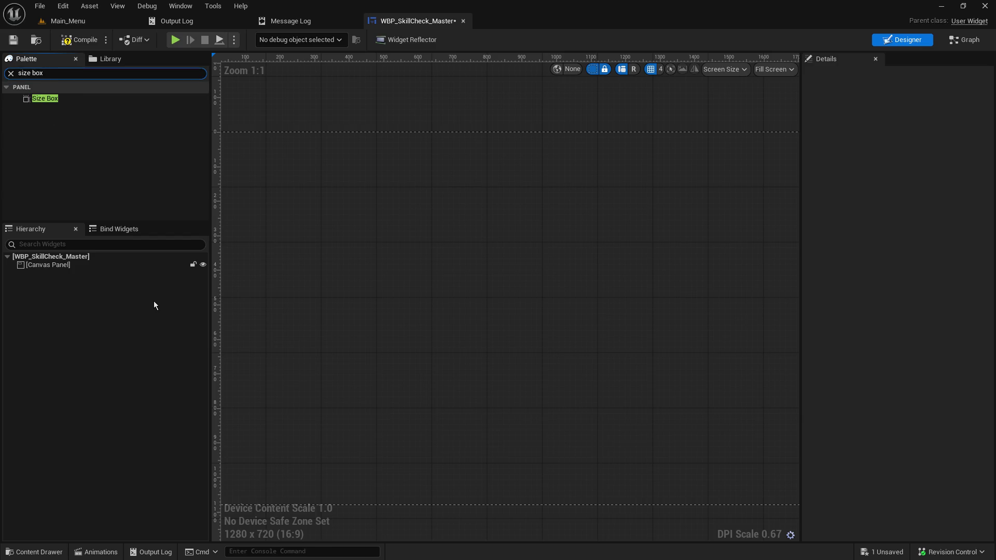
mouse_move(46, 98)
mouse_down()
mouse_move(58, 265)
mouse_move(46, 270)
mouse_up()
mouse_move(289, 196)
mouse_down()
mouse_move(469, 255)
mouse_move(382, 226)
mouse_up()
scroll(380, 258, down, 1)
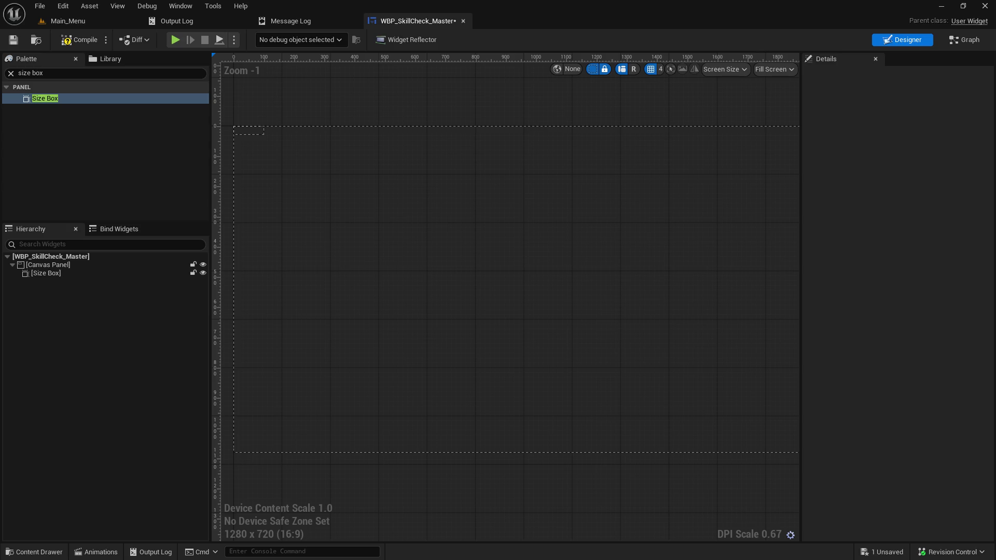
click(73, 273)
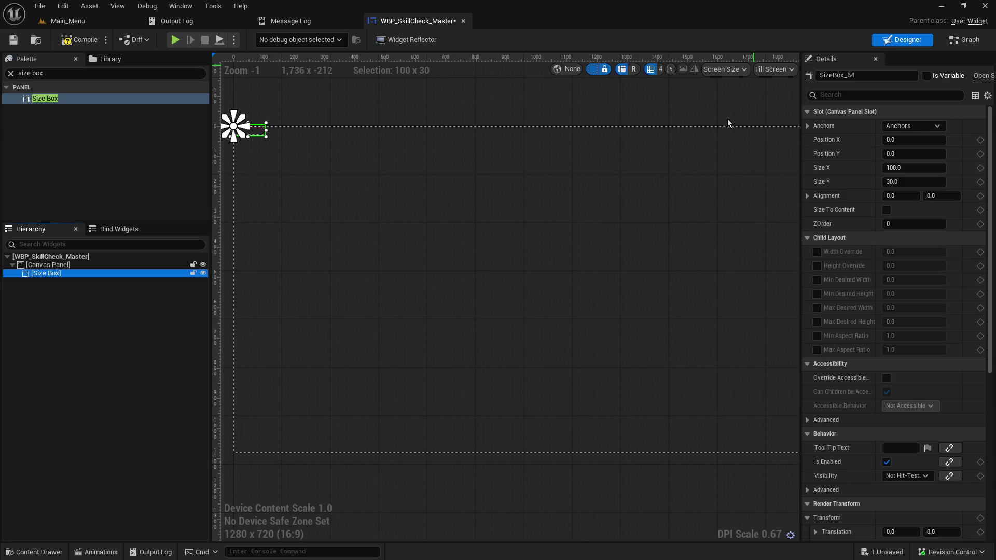
click(807, 126)
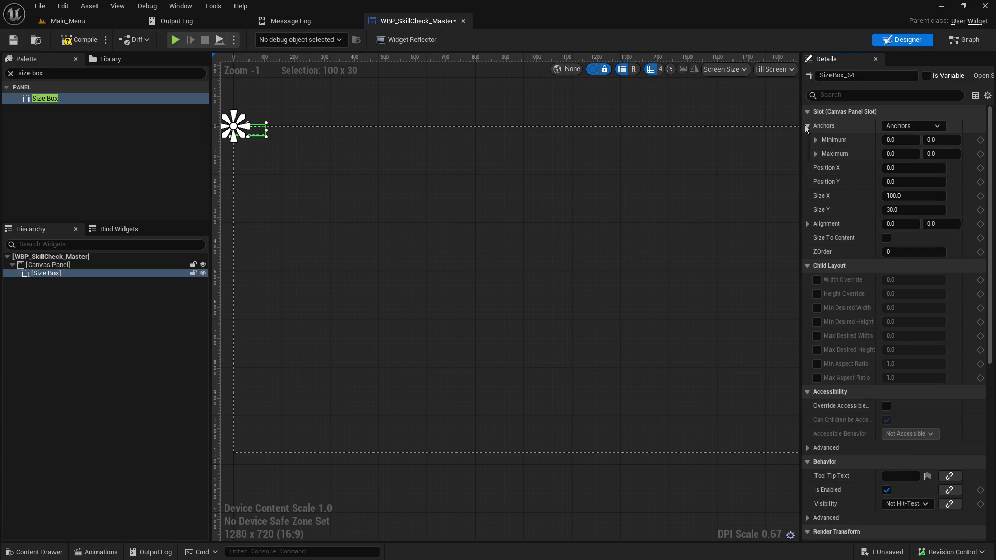
Step: Anchor the Size Box to the centre of the canvas
click(894, 126)
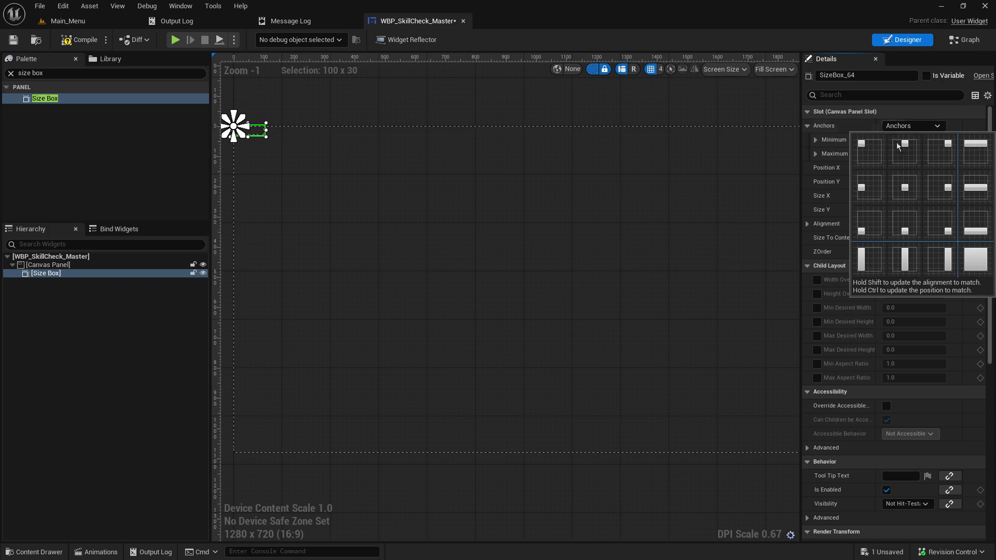
click(911, 228)
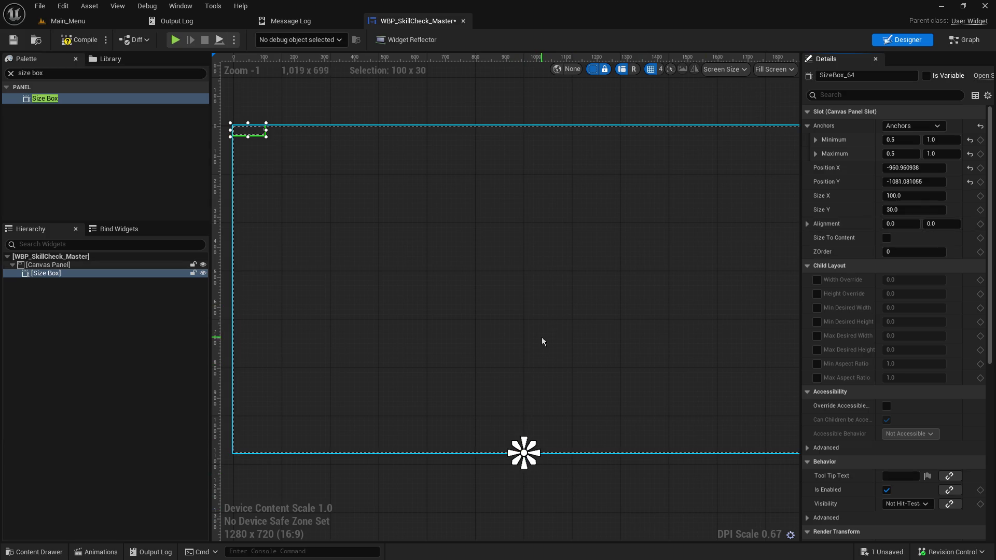
click(919, 126)
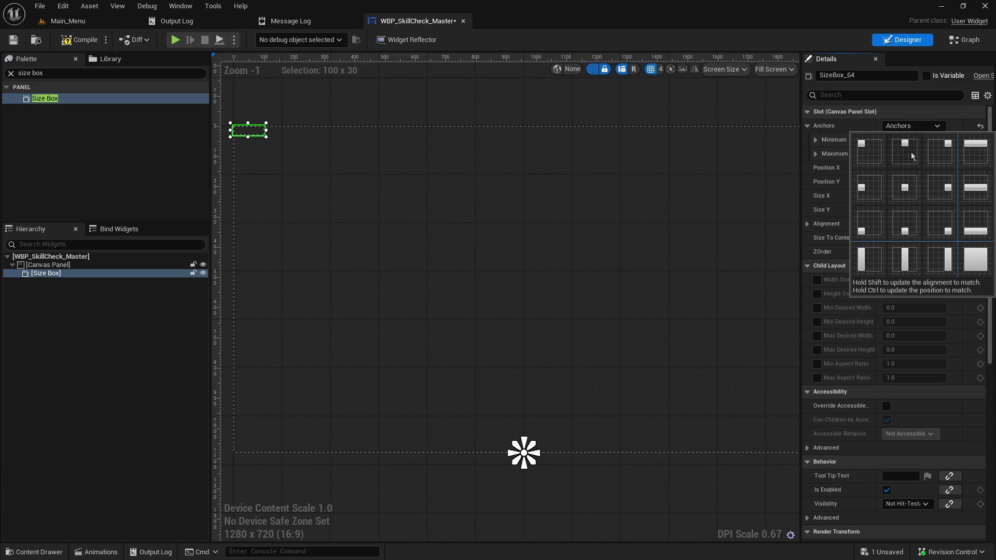
click(924, 167)
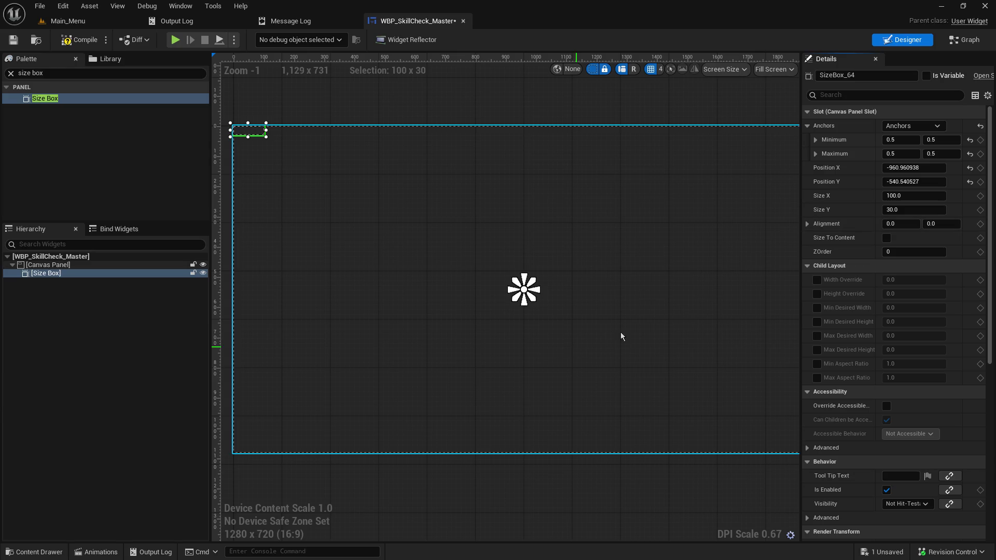
scroll(574, 302, up, 3)
scroll(570, 313, down, 1)
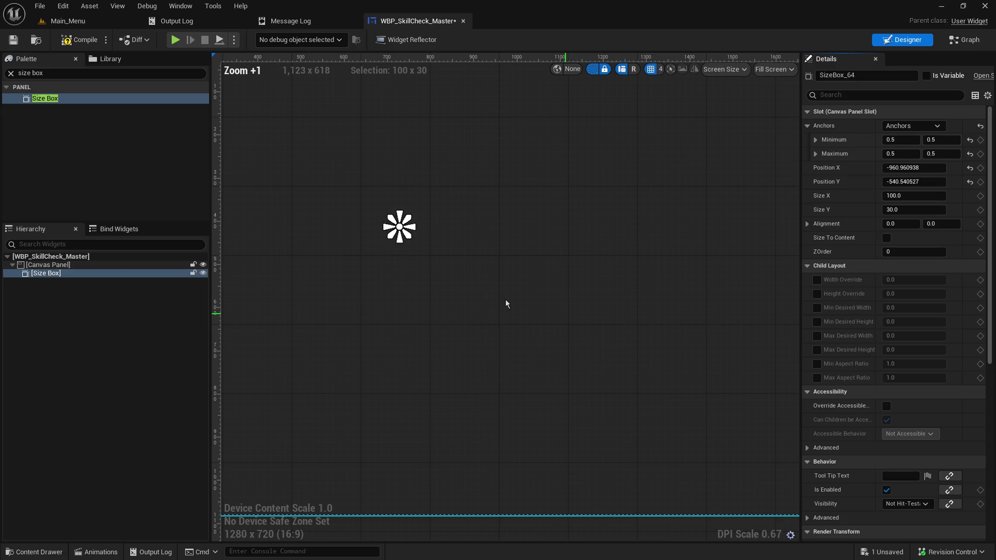
Step: Set the Size Box alignment to 0.5, 0.5
click(896, 226)
text(0)
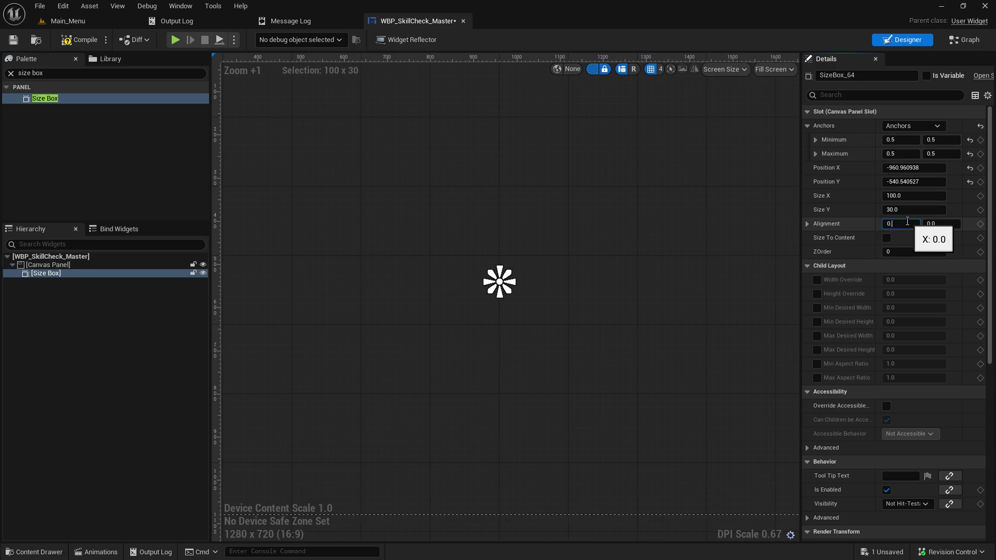
key(Tab)
text(.5)
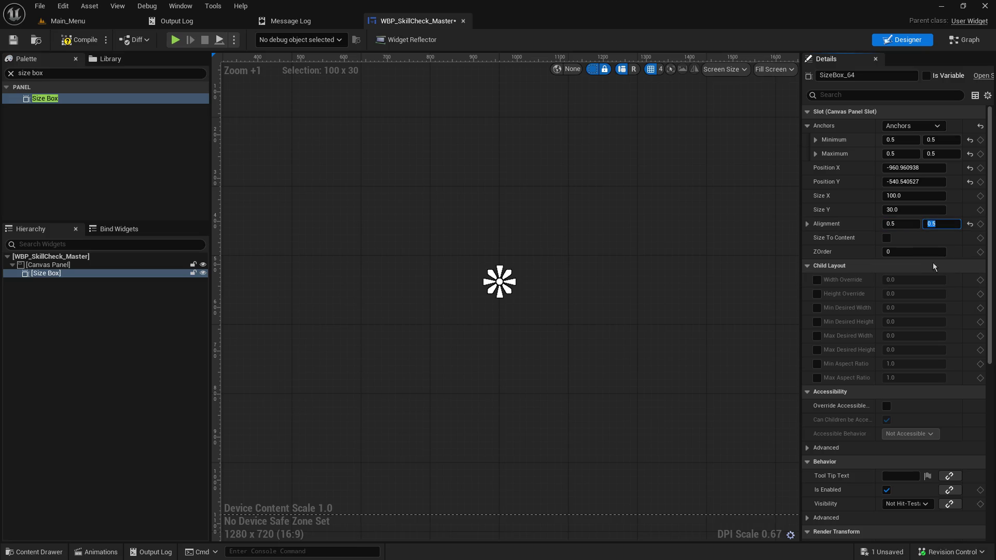
click(926, 251)
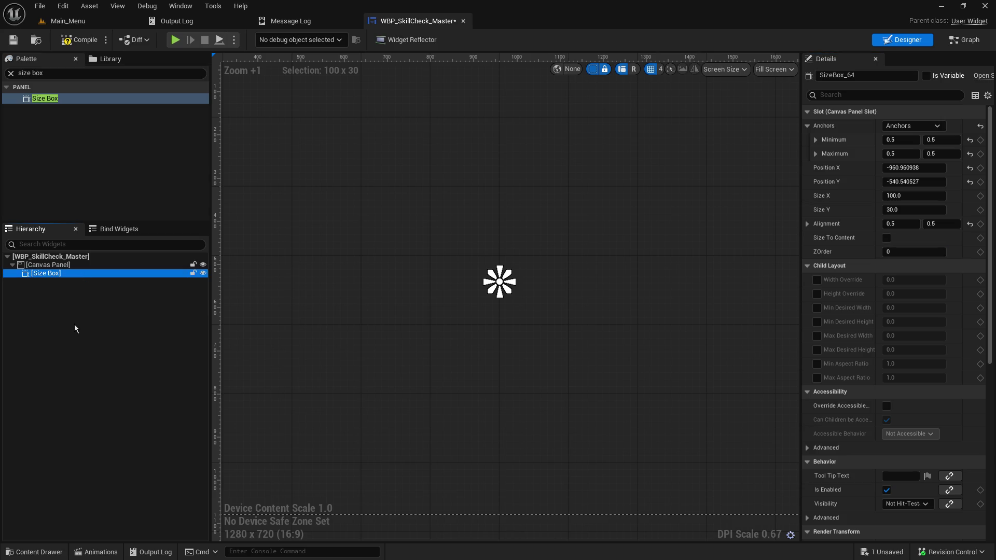
Step: Select the Size Box and set its size to 300 by 300
click(73, 337)
click(40, 274)
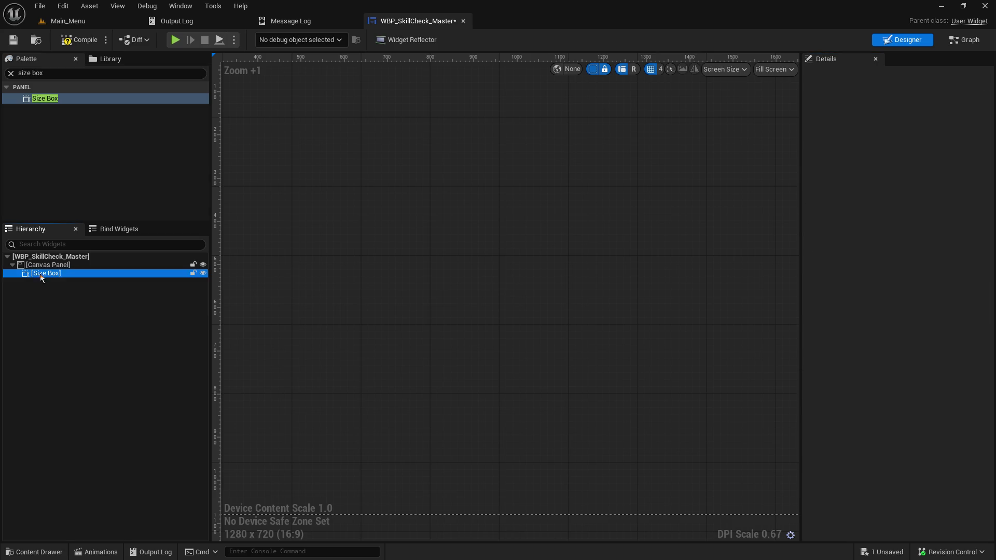
click(428, 320)
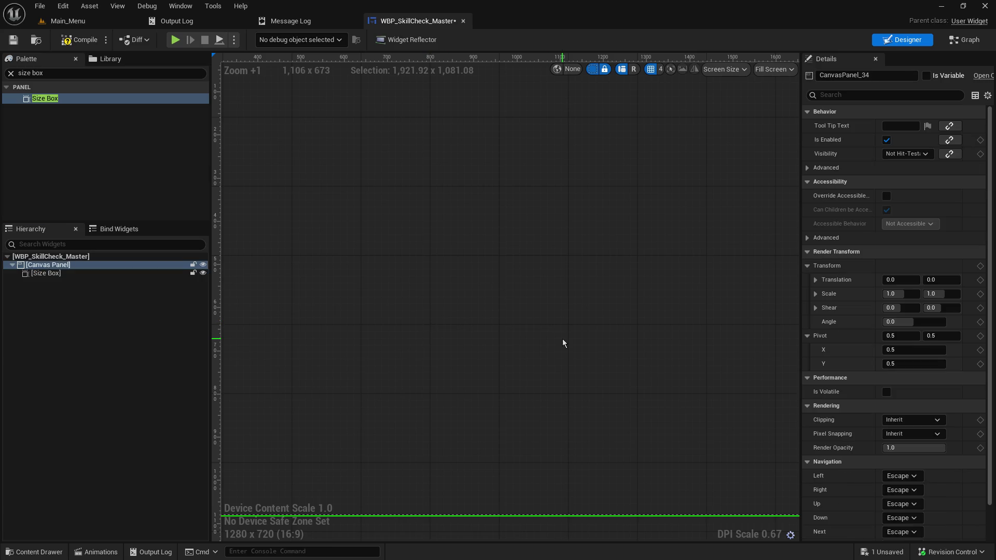
click(116, 275)
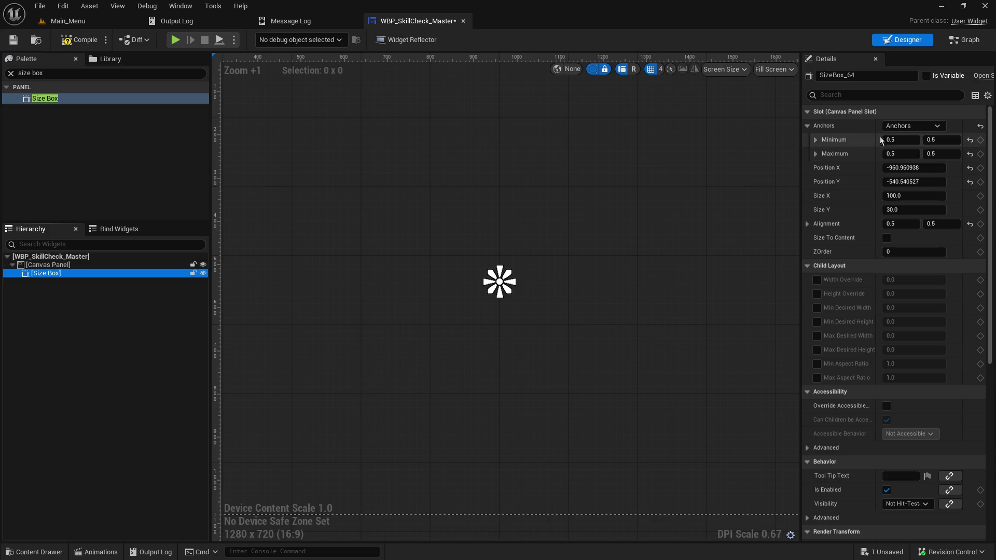
click(928, 196)
drag(928, 196, 882, 197)
click(913, 195)
text(300)
key(Tab)
text(300)
key(Return)
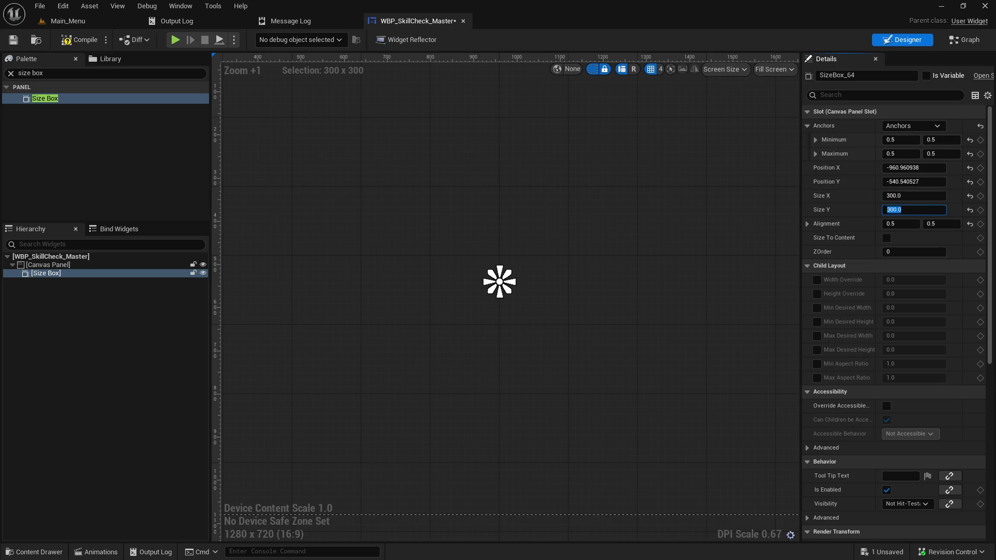
Step: Re-anchor the Size Box to the canvas centre and resize it to 1000 by 50
scroll(478, 387, down, 4)
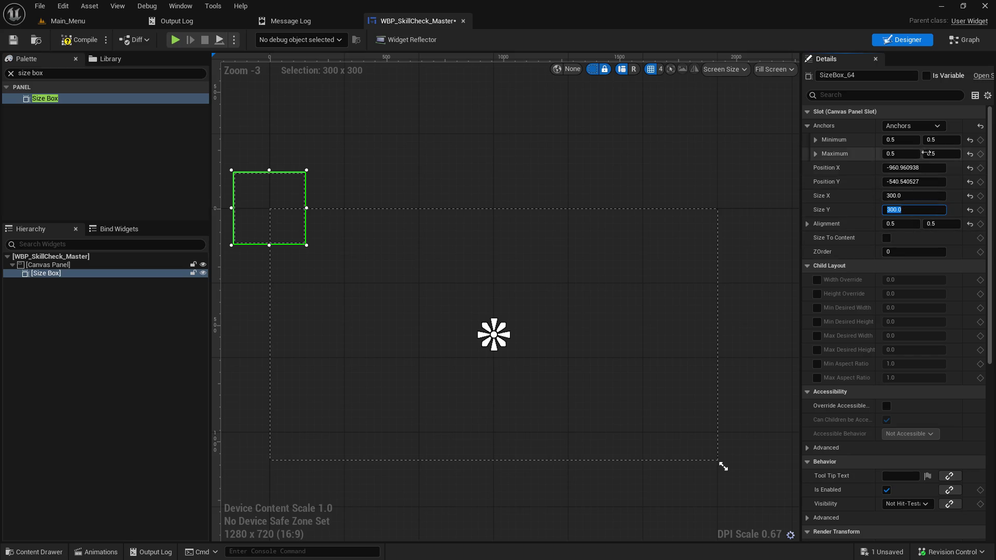
click(926, 127)
ctrl+click(903, 191)
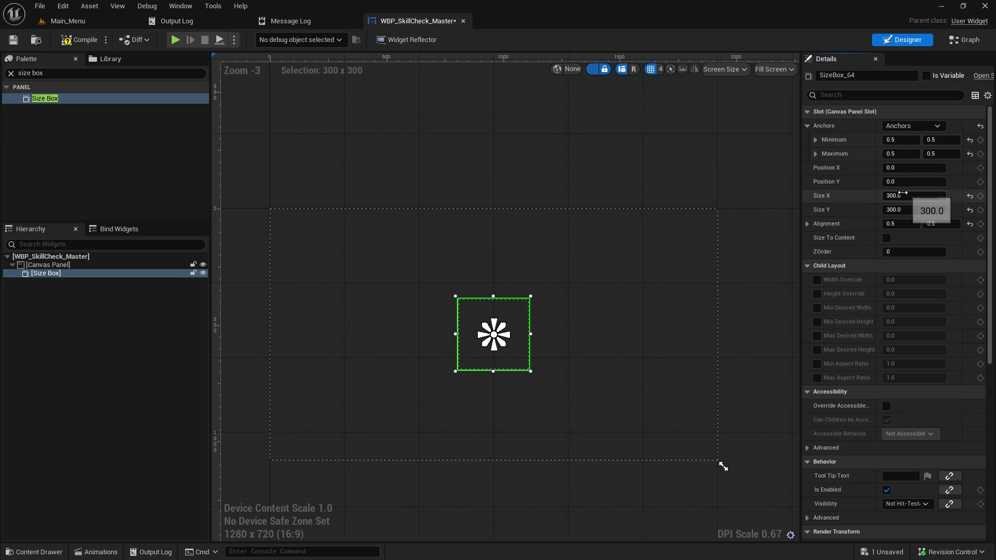
mouse_move(903, 194)
mouse_down()
mouse_move(880, 193)
mouse_move(939, 193)
mouse_move(916, 193)
mouse_up()
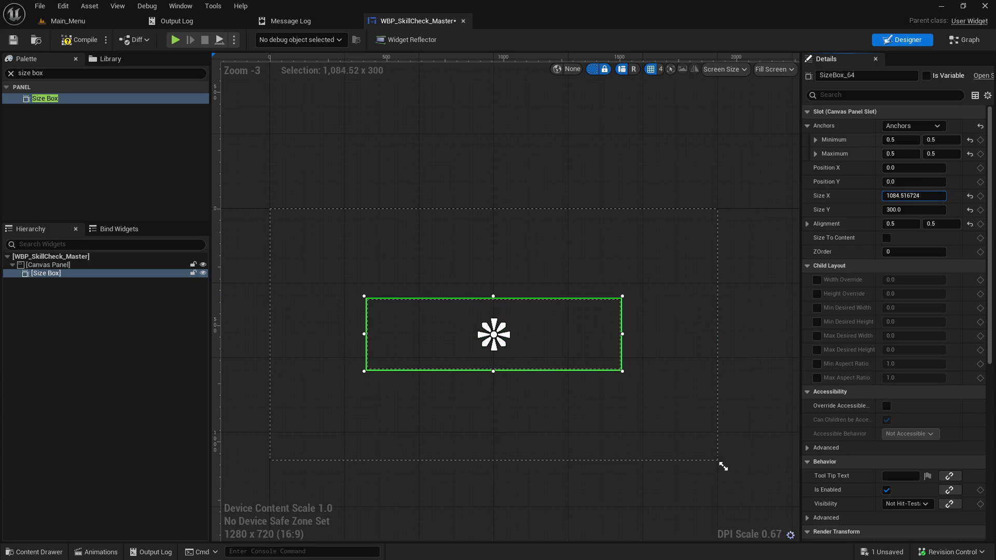
click(915, 196)
text(800)
key(Return)
text(100)
key(Return)
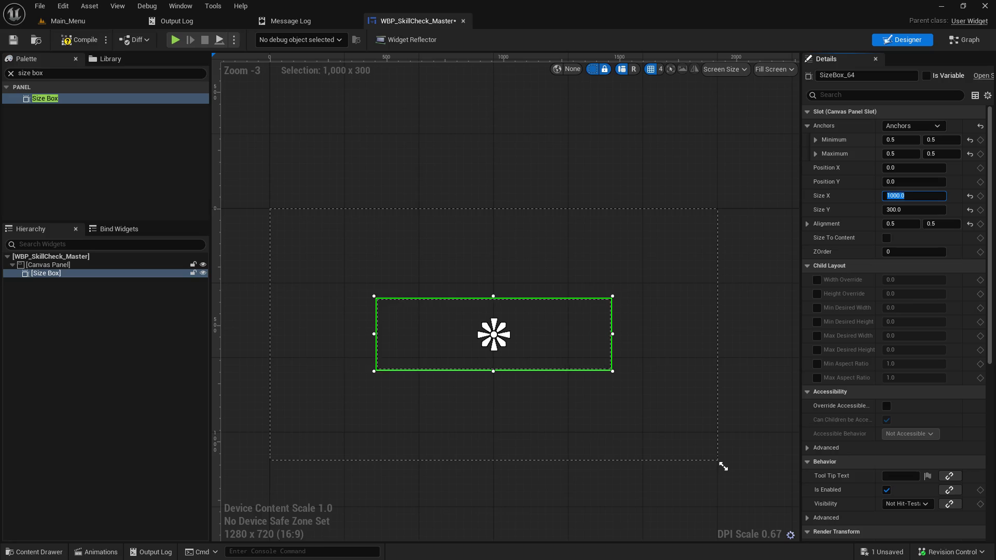
click(913, 210)
text(50)
key(Return)
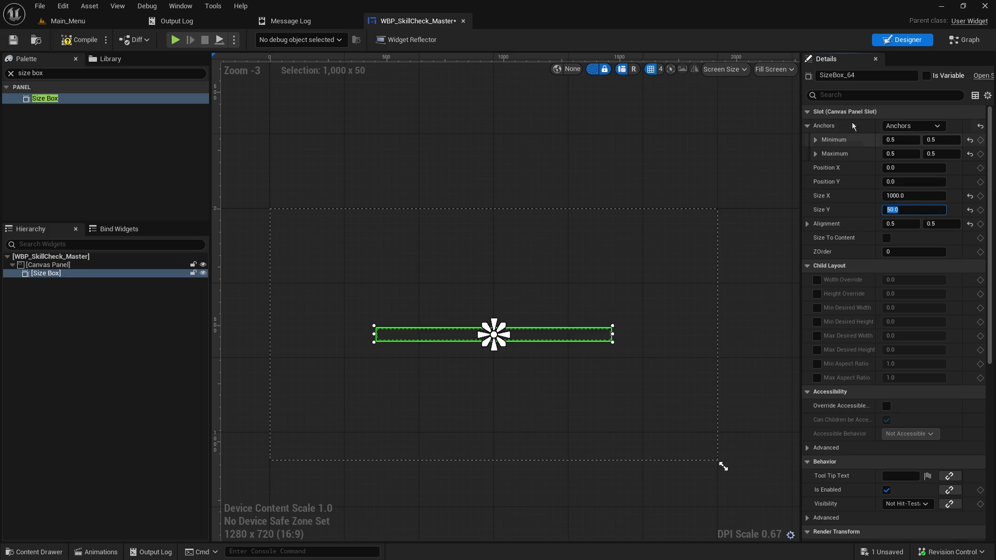
scroll(472, 427, up, 1)
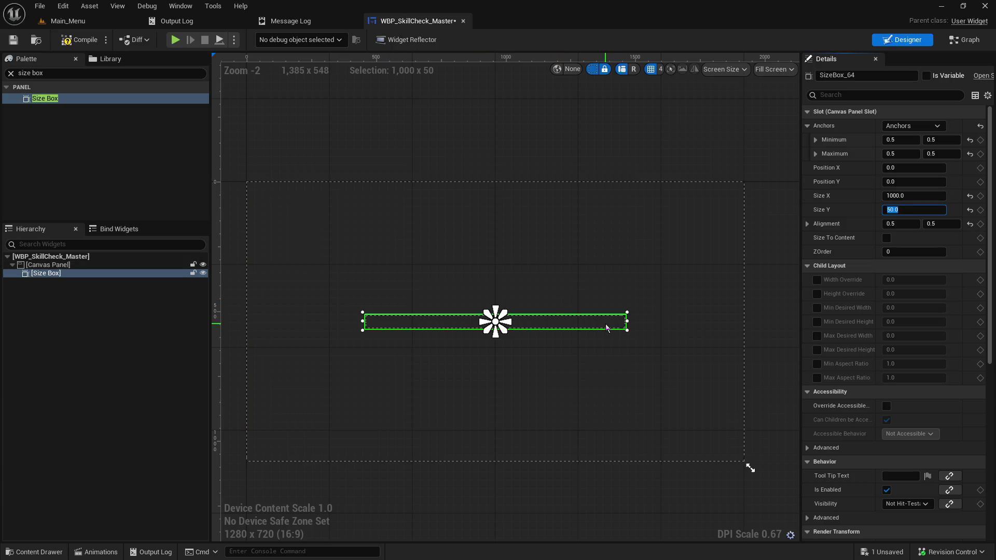
click(554, 379)
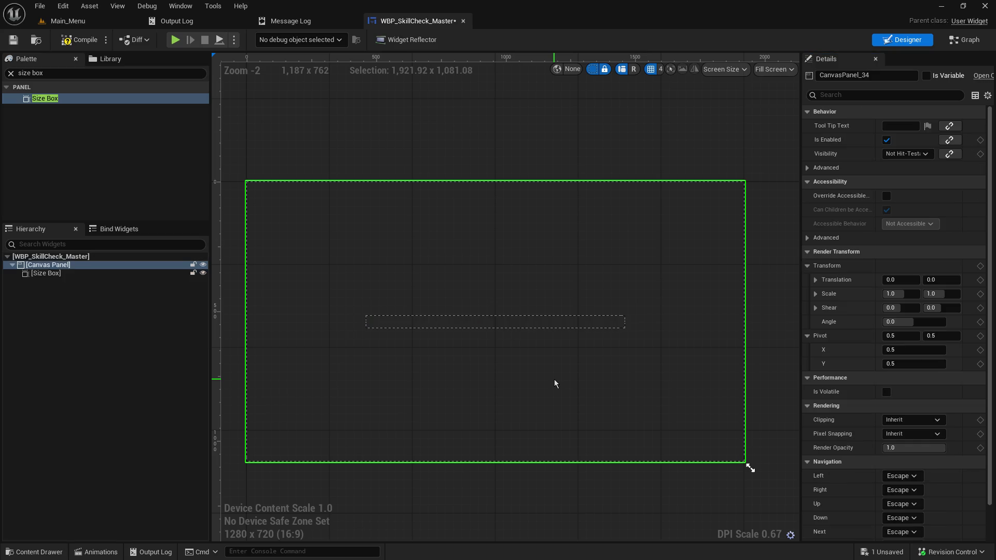
Step: Turn on Size To Content in the Size Box's Canvas Panel Slot details
click(540, 322)
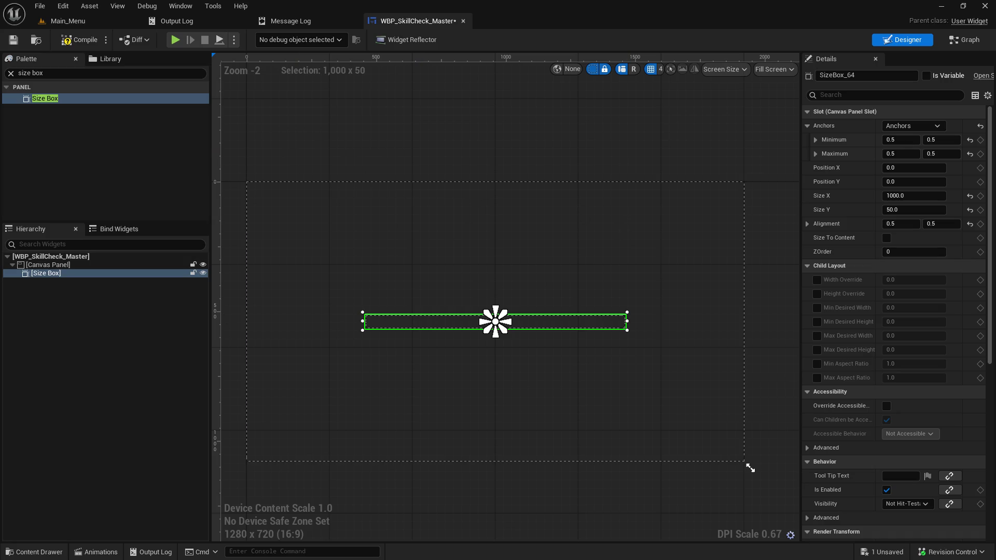
click(36, 278)
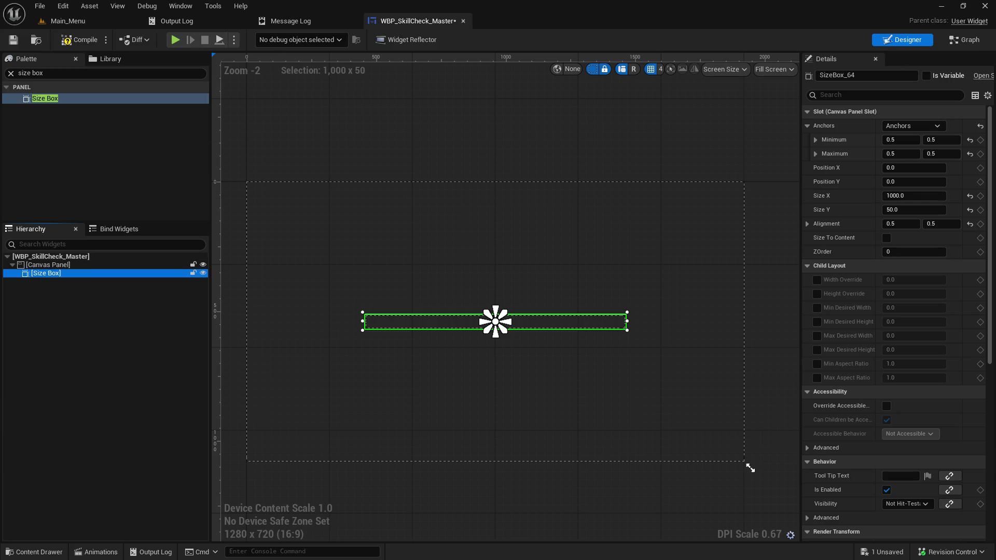
click(120, 276)
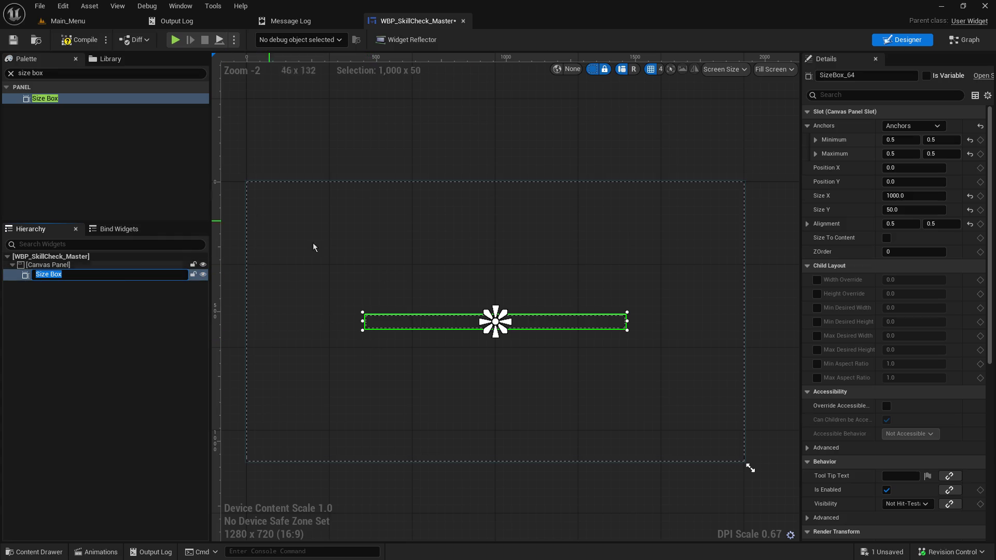
scroll(877, 472, down, 1)
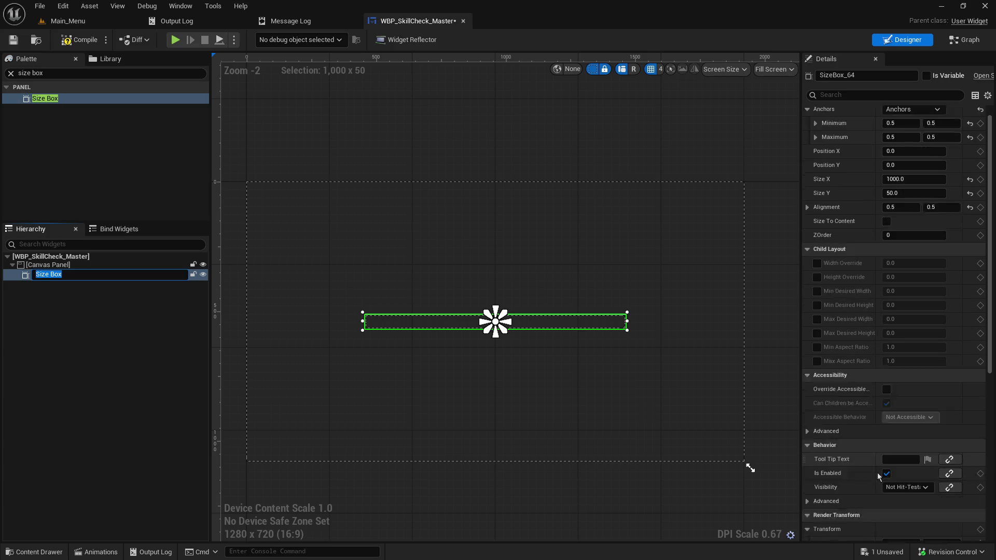
scroll(876, 459, up, 1)
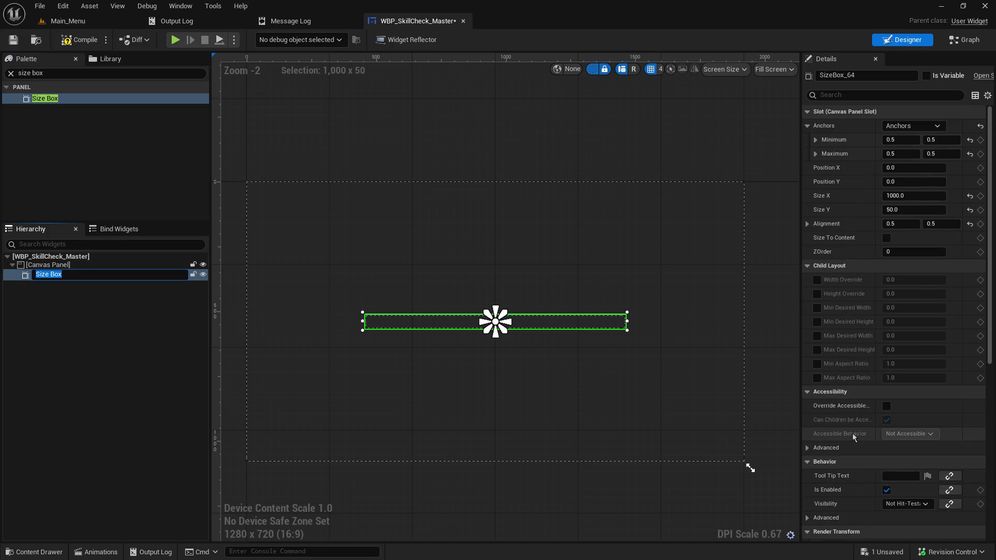
click(889, 238)
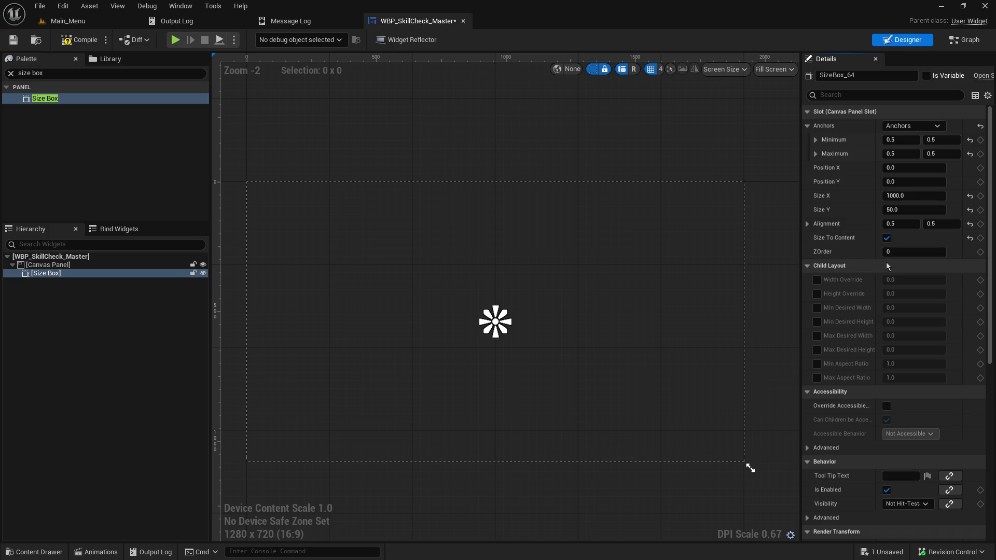
click(75, 385)
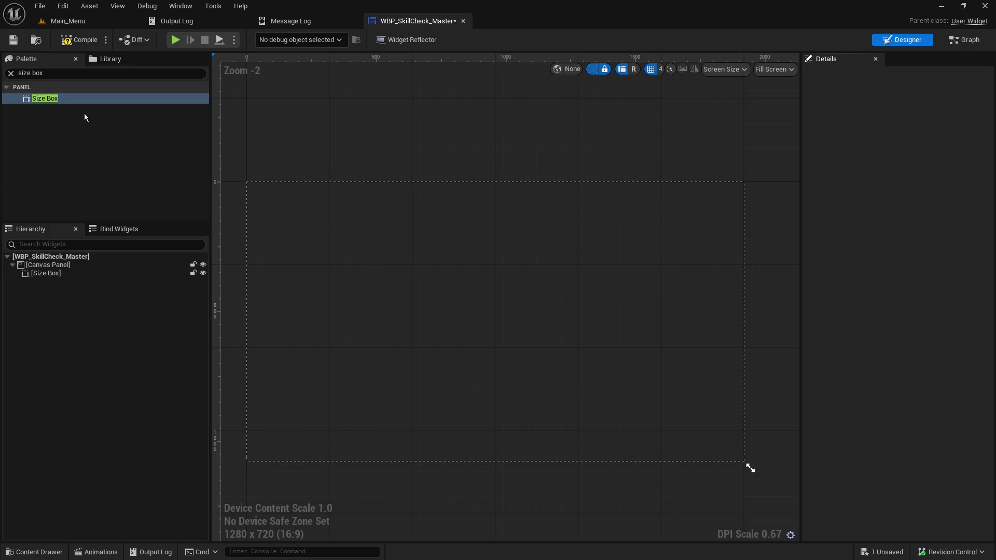
Step: Search the Palette for 'ima' and drop an Image widget into the Size Box
click(55, 73)
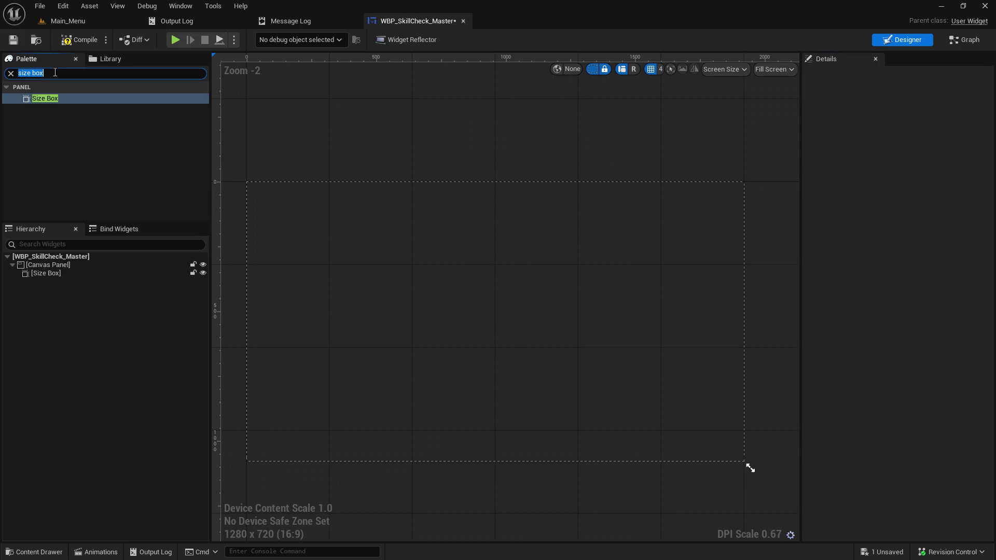
text(ima)
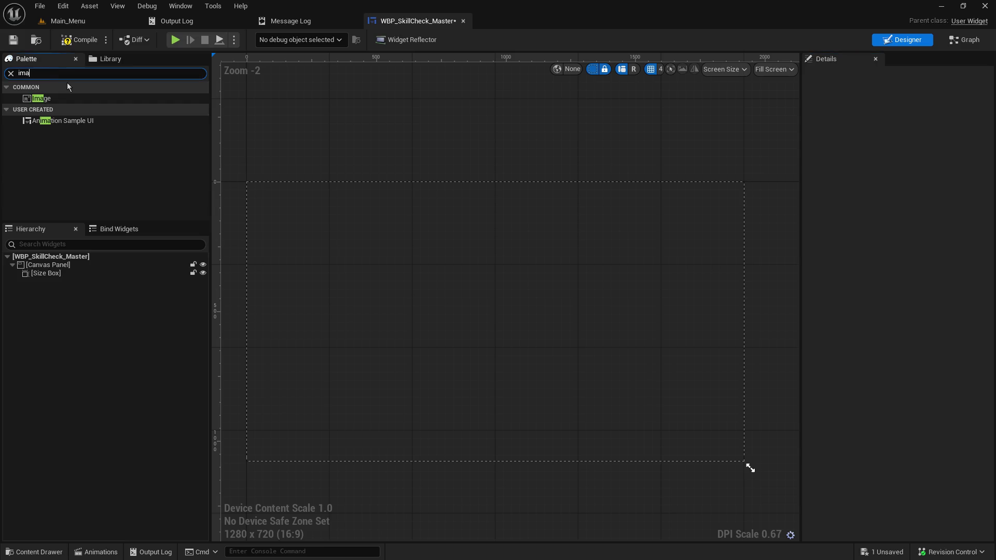
click(67, 83)
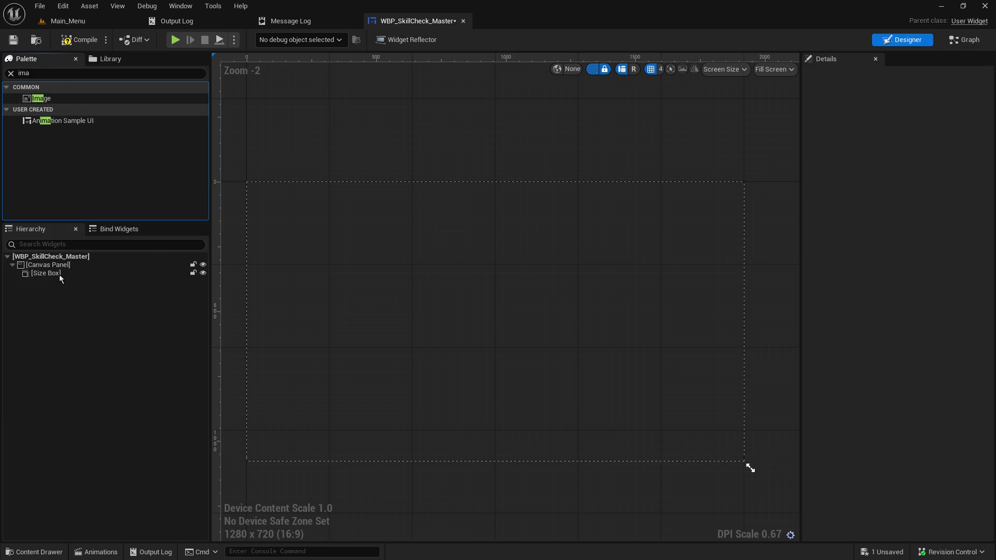
key(Left)
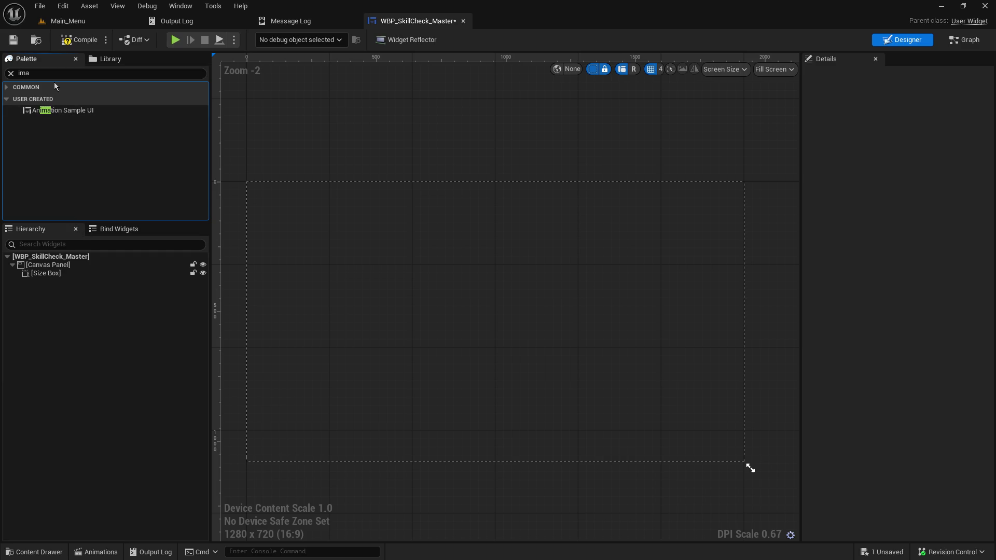
click(7, 87)
mouse_move(42, 98)
mouse_down()
mouse_move(62, 197)
mouse_move(63, 281)
mouse_move(52, 275)
mouse_move(48, 285)
mouse_move(51, 277)
mouse_up()
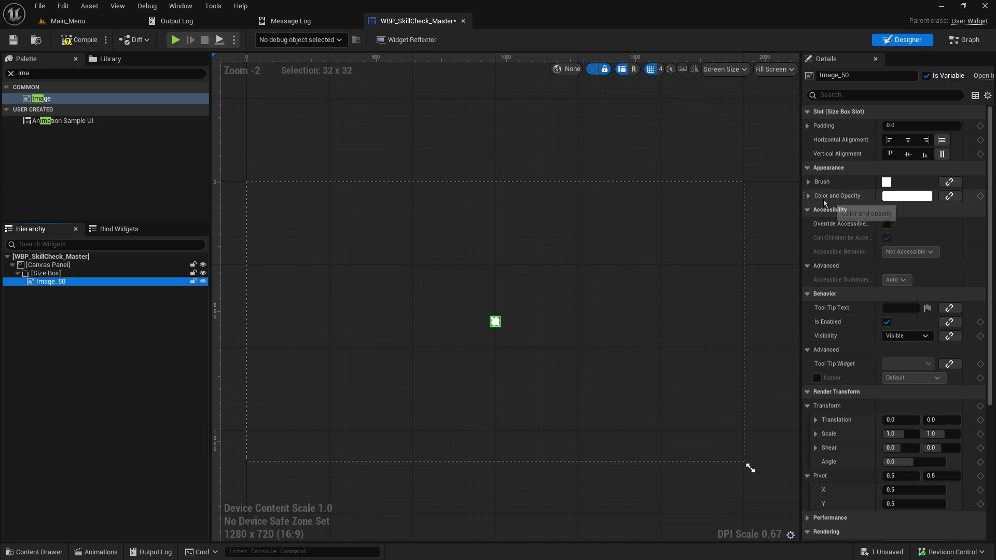
scroll(851, 451, down, 2)
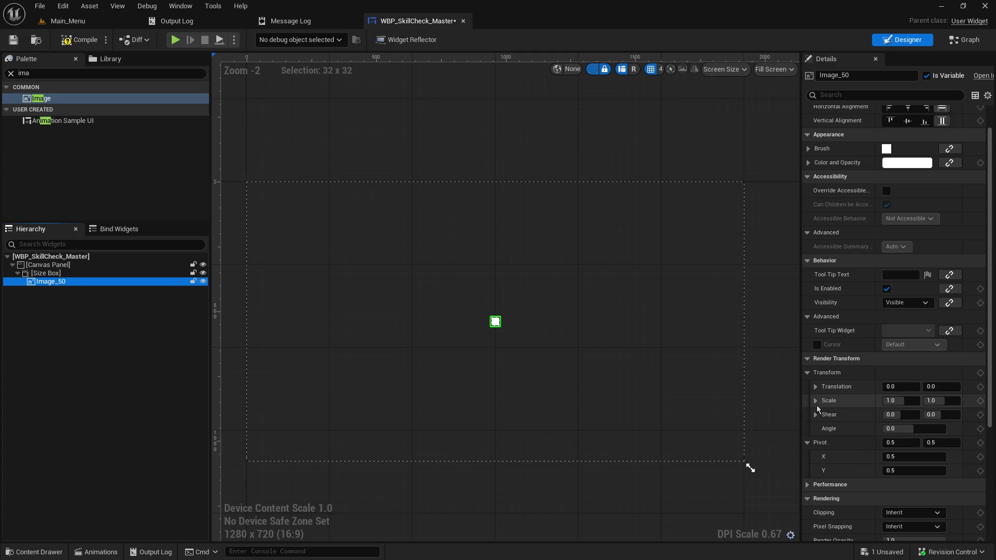
Step: Set Image_50's render scale to 5 x 1, stretching it into a horizontal bar
scroll(817, 406, up, 1)
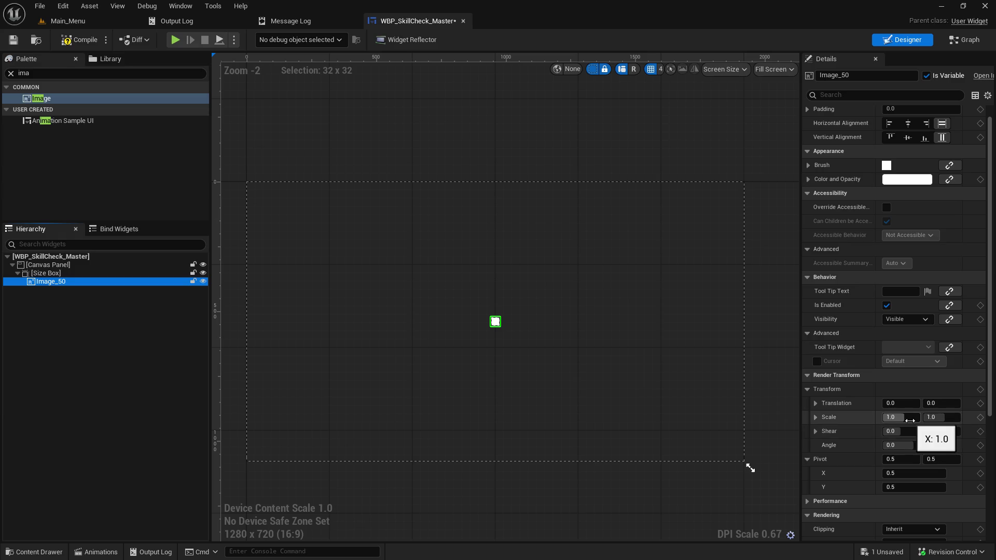
click(816, 417)
drag(909, 430, 944, 431)
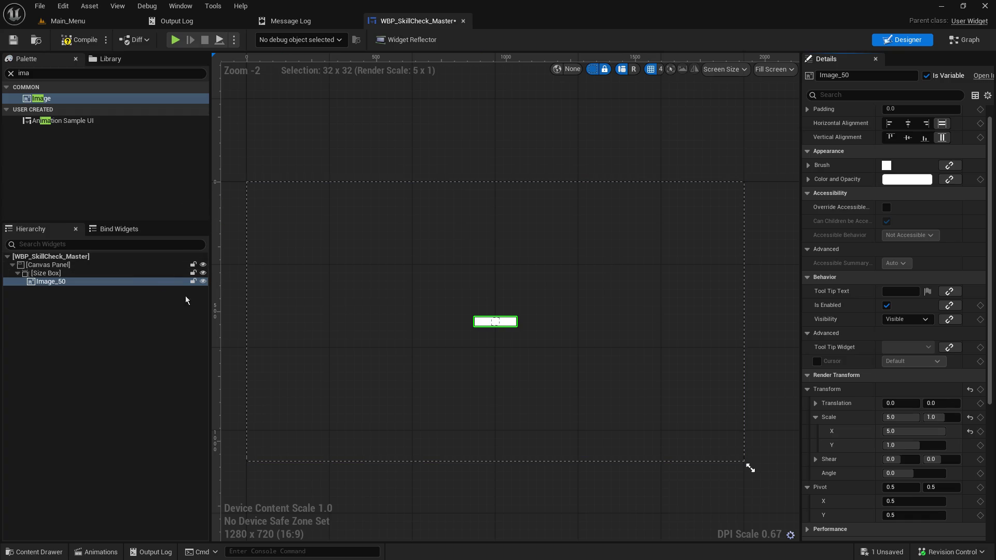
click(55, 274)
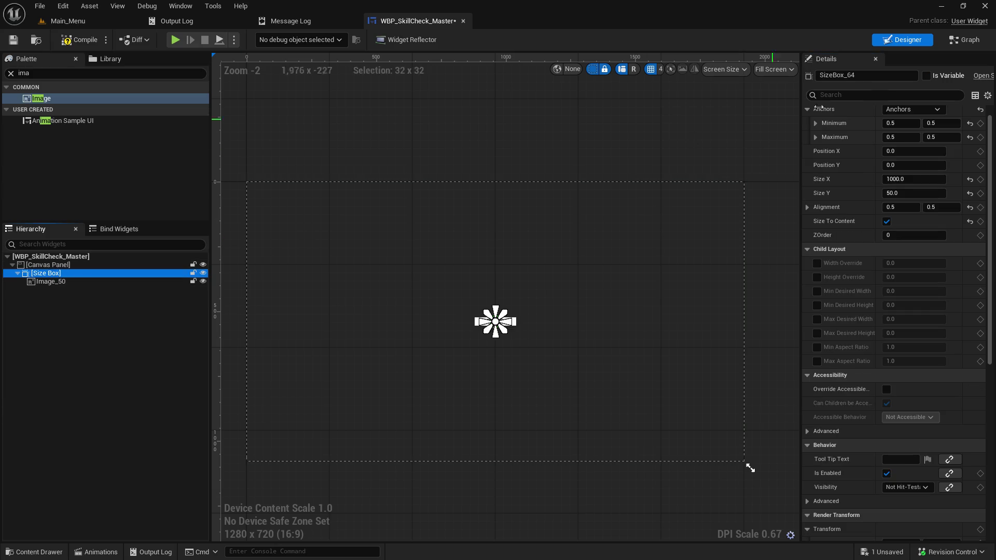
Step: Turn off Size To Content on the Size Box and reset Image_50's X scale to 1.0
click(887, 221)
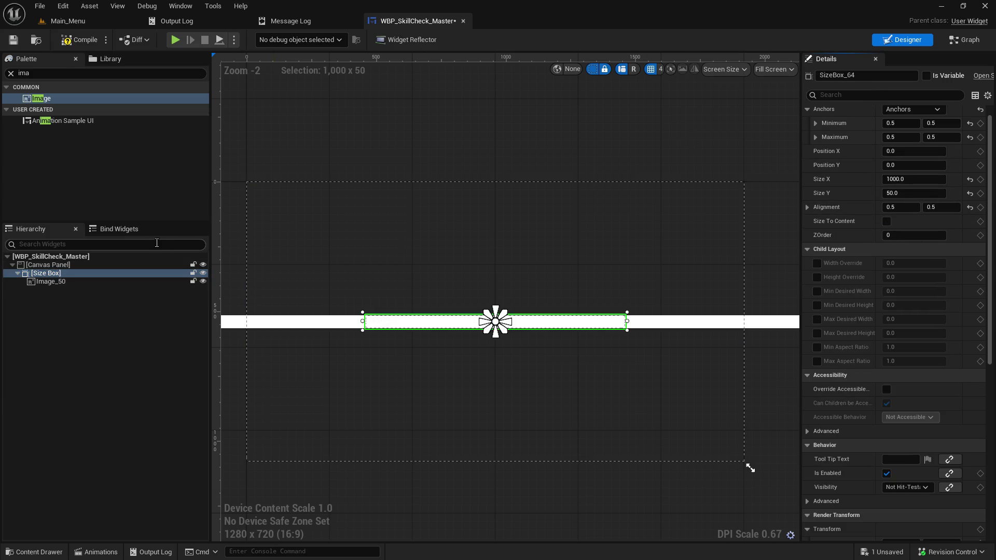
click(116, 282)
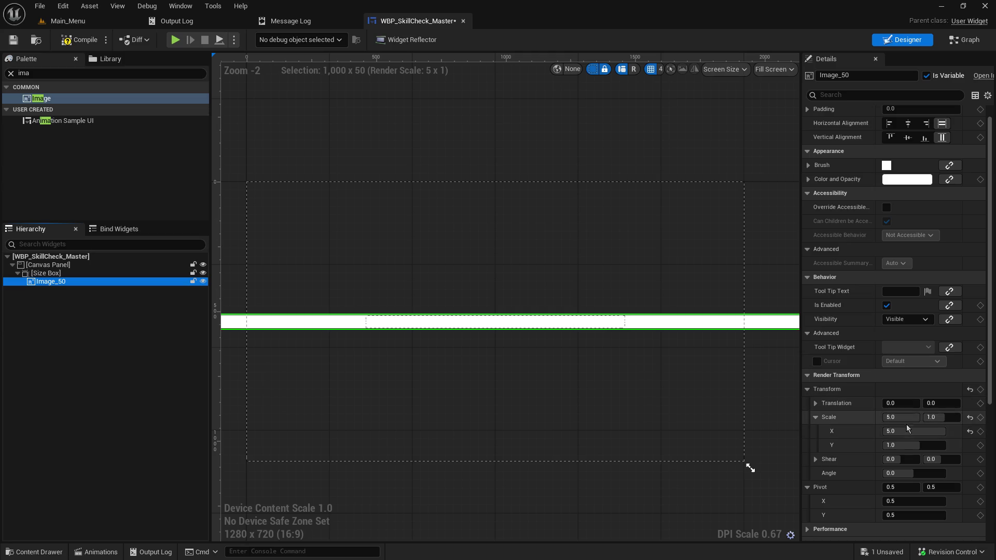
click(970, 431)
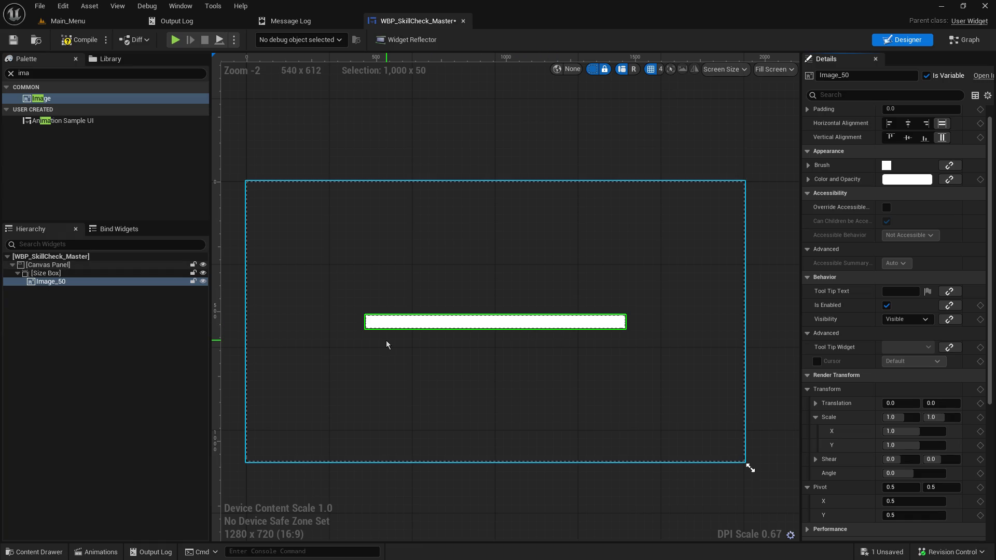
Step: Hide the white Image_50 bar in the designer
click(129, 304)
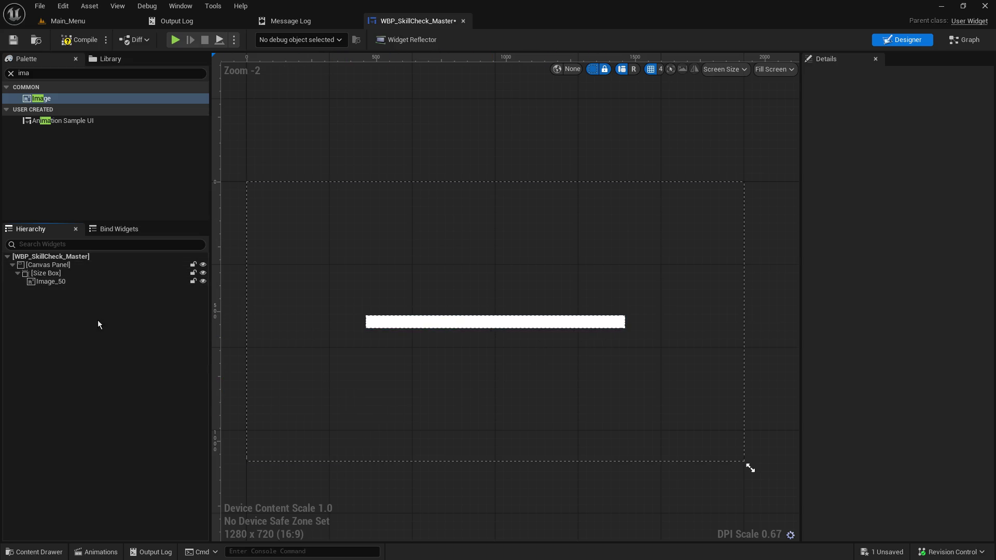
click(203, 282)
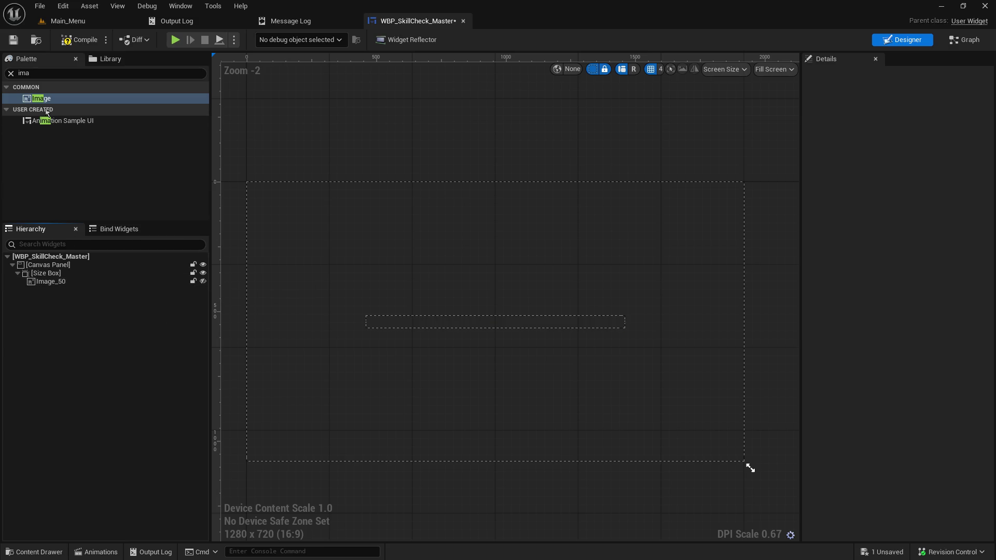
mouse_move(42, 98)
mouse_down()
mouse_move(45, 280)
mouse_move(71, 95)
mouse_up()
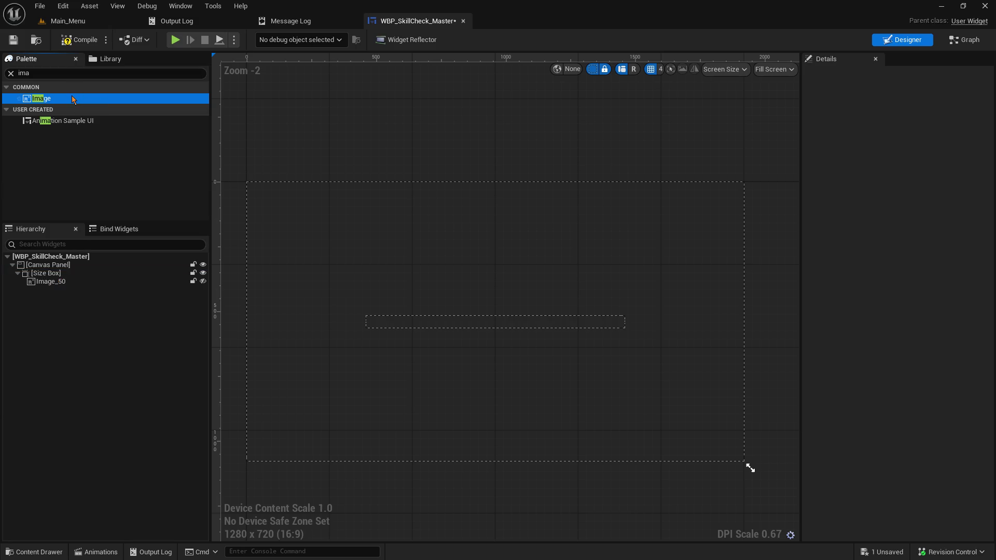
Step: Search the Palette for 'lay' and wrap Image_50 in a new Overlay
click(62, 73)
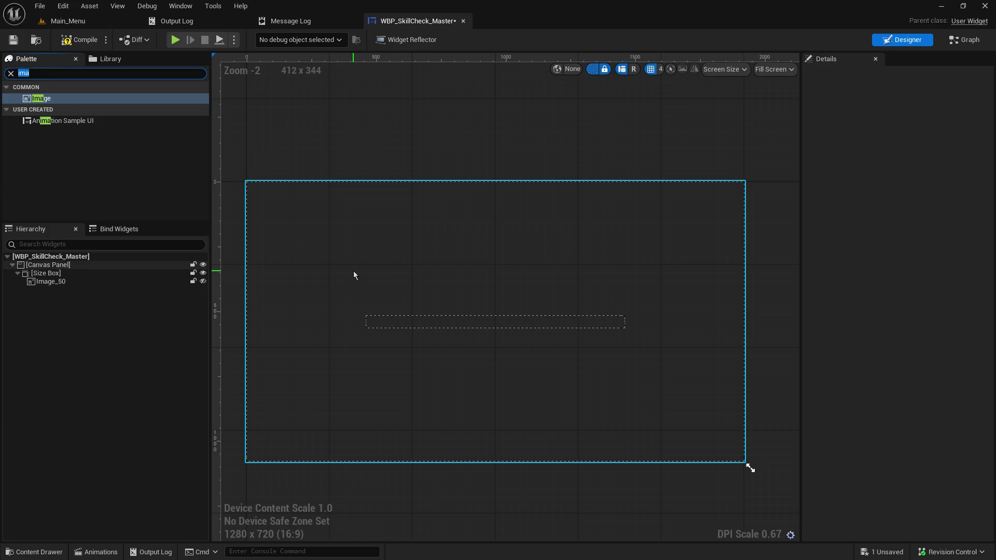
text(lay)
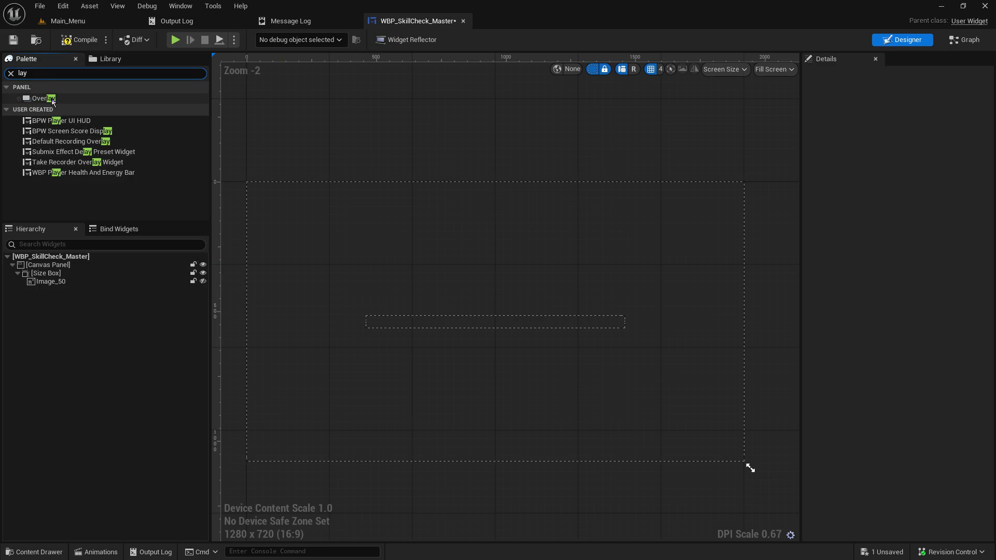
mouse_move(53, 100)
mouse_down()
mouse_move(72, 98)
mouse_move(48, 291)
mouse_move(50, 277)
mouse_up()
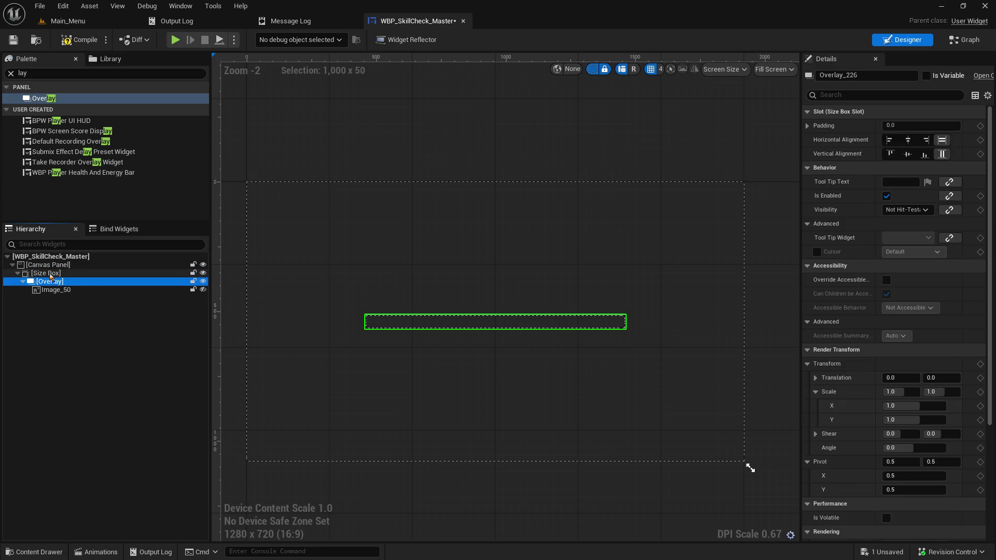
Step: Make Image_50 visible again so the 1000x50 white bar shows inside the Overlay
click(51, 274)
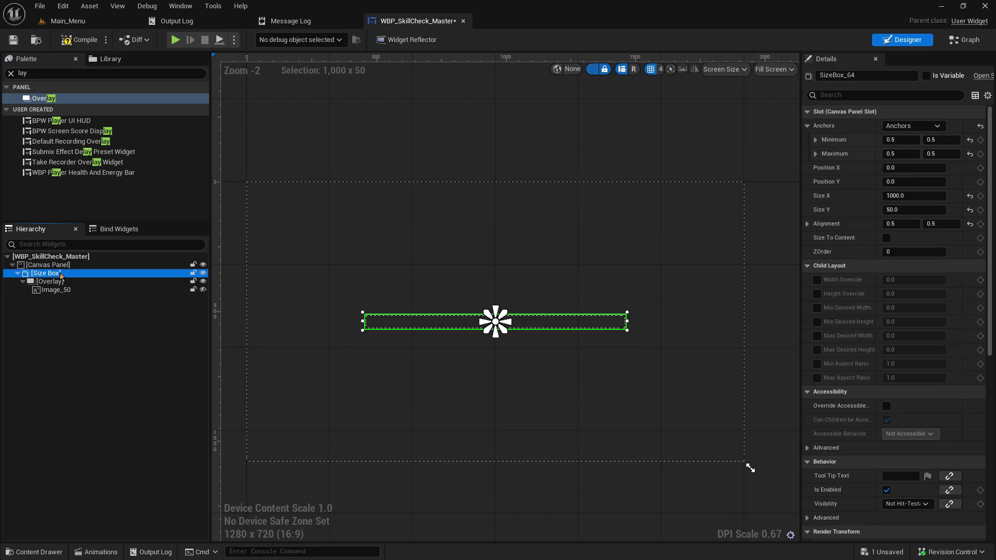
click(50, 326)
click(203, 289)
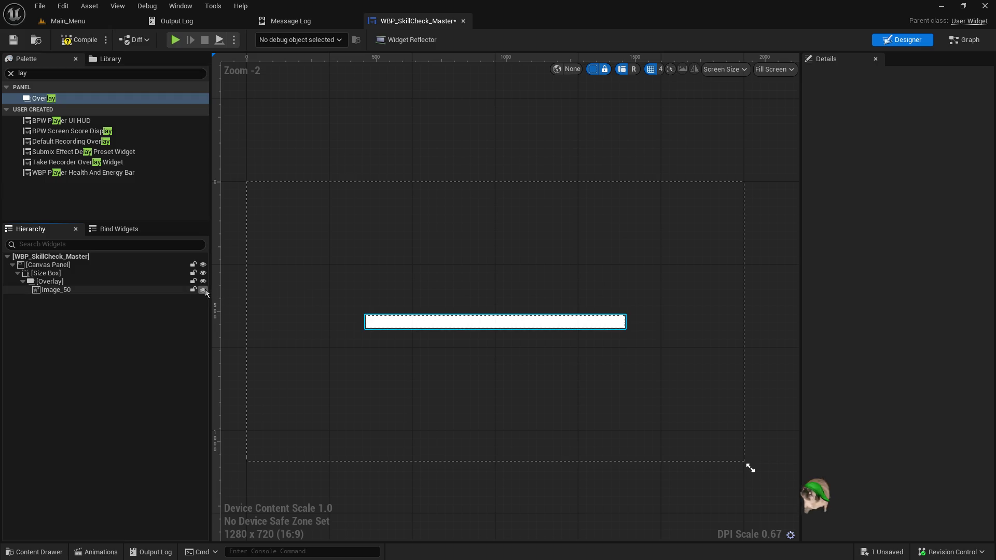
click(204, 290)
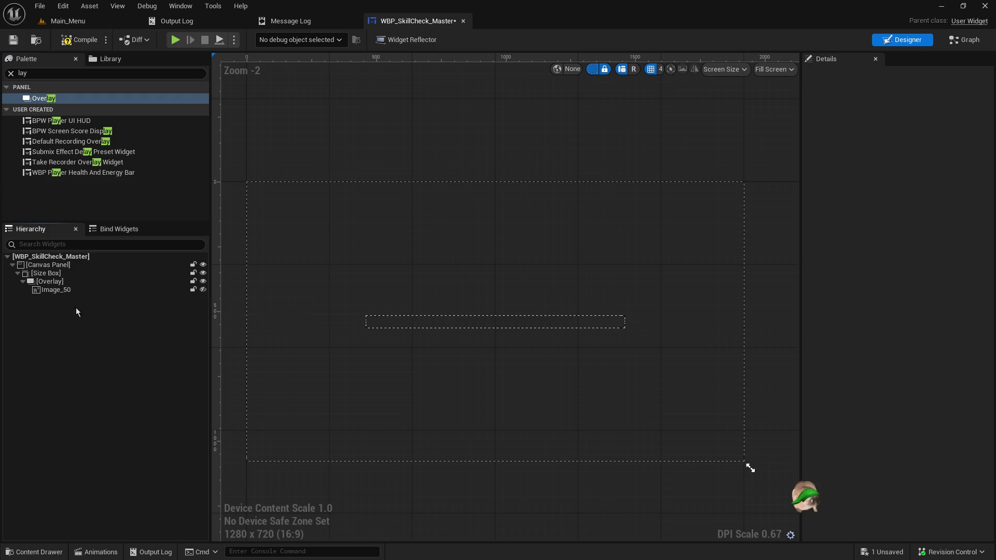
click(46, 284)
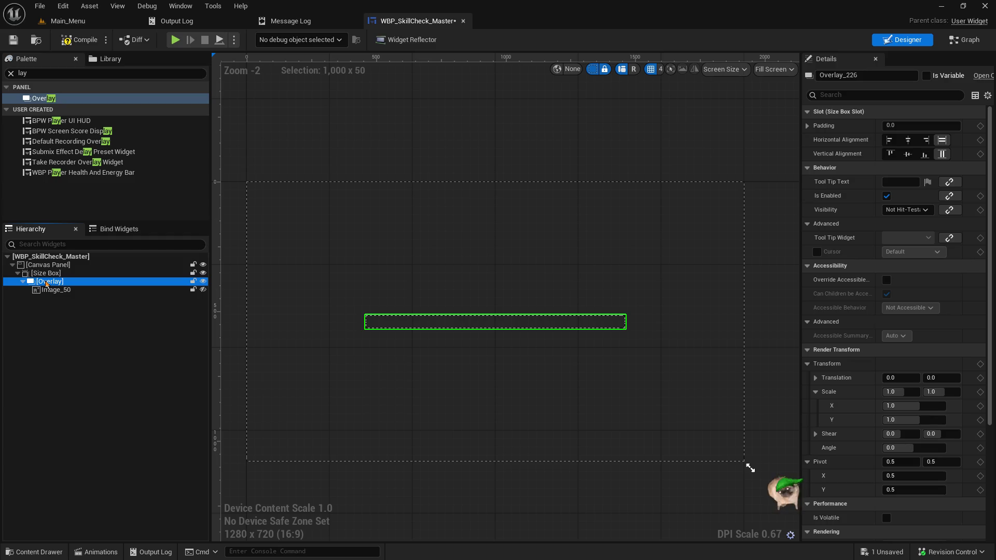
click(203, 291)
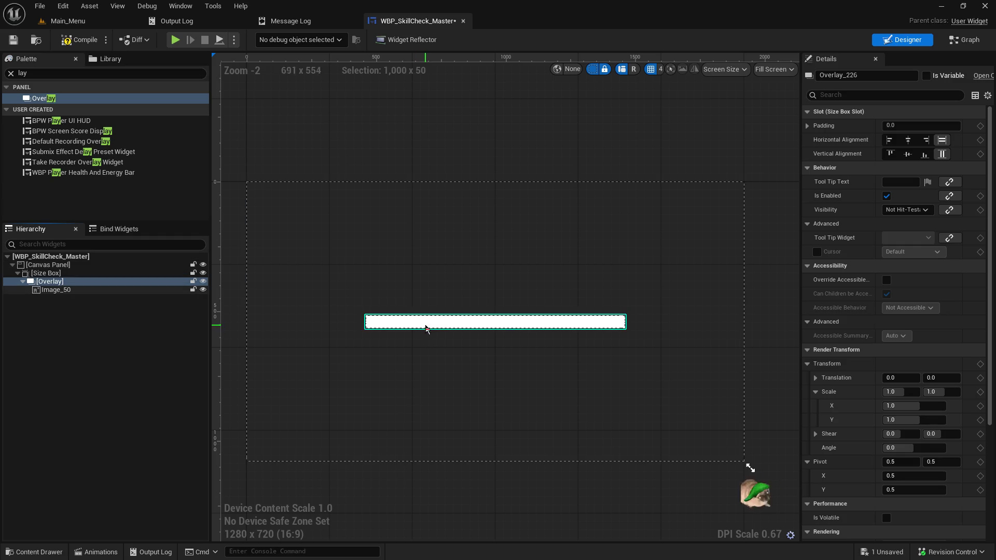
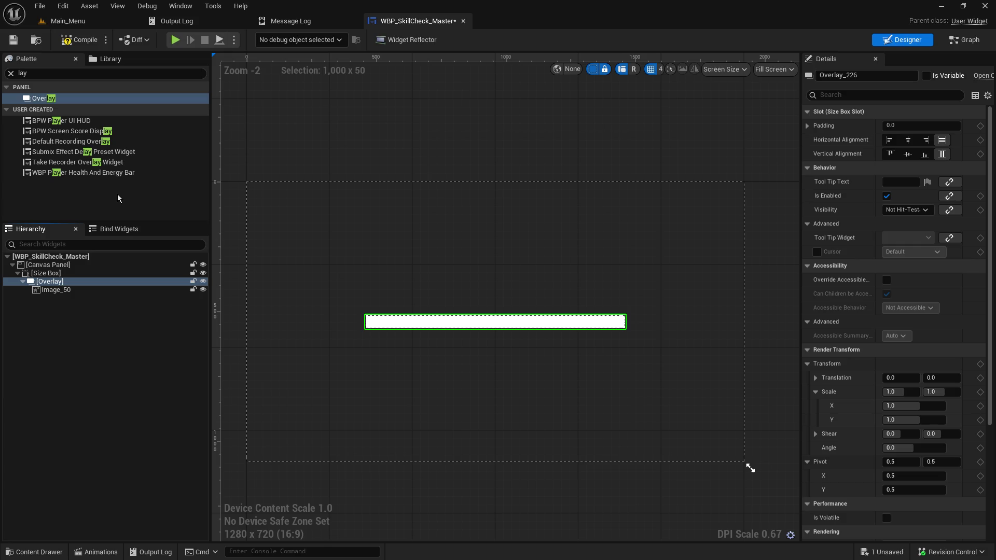
Step: Search the Palette for 'pr' and add a Progress Bar to the Hierarchy
click(39, 73)
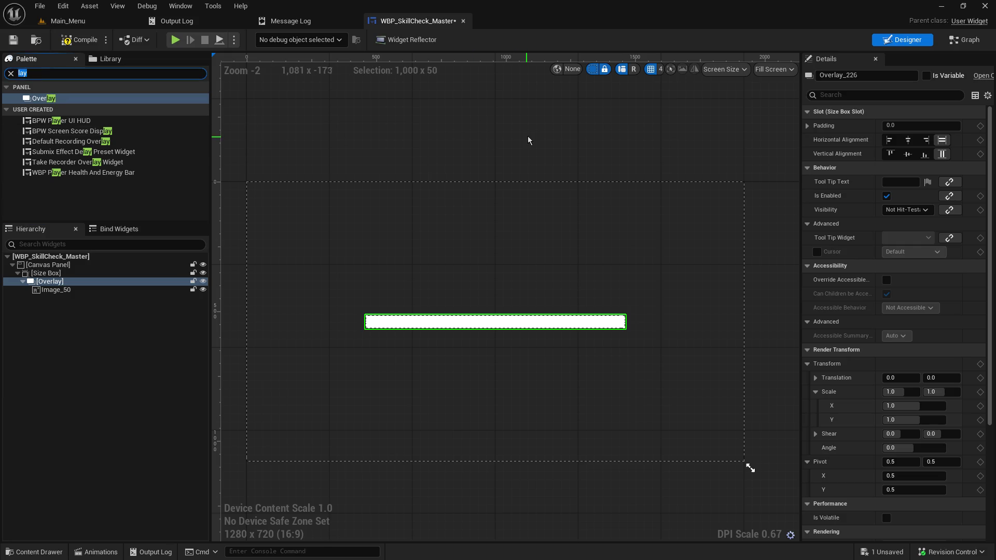
text(progr)
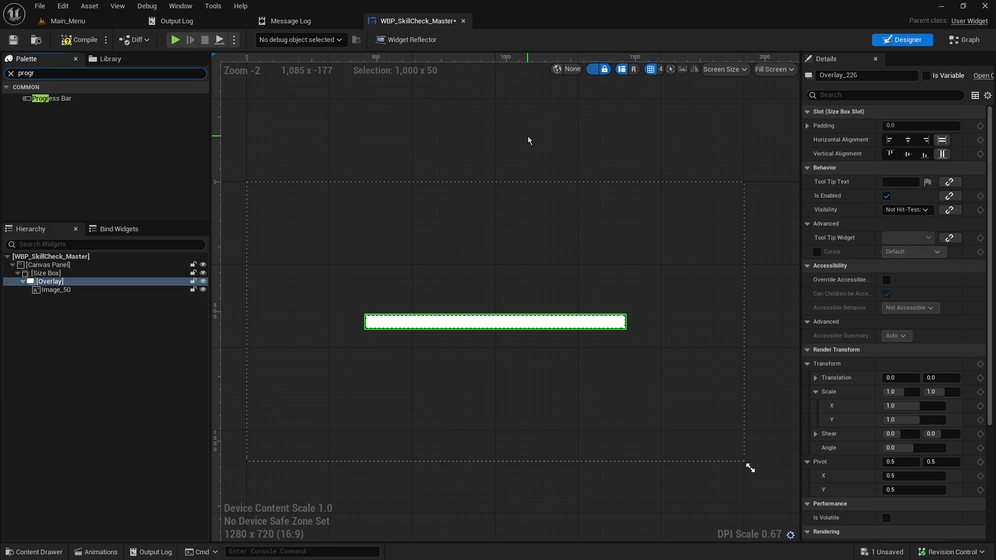
mouse_move(73, 101)
mouse_down()
mouse_move(104, 292)
mouse_move(52, 289)
mouse_move(52, 276)
mouse_up()
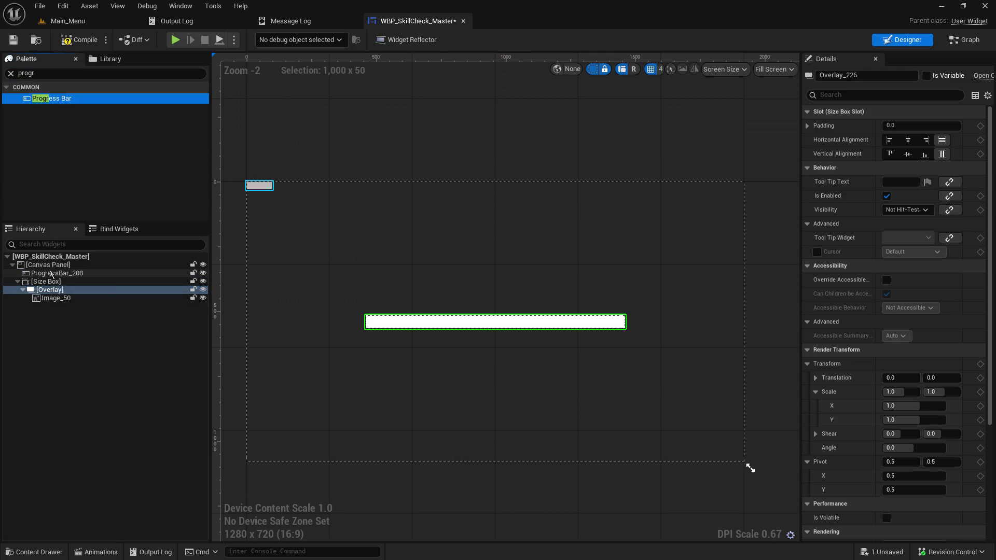
Step: Move ProgressBar_208 into the Overlay below Image_50 and centre it horizontally
click(908, 139)
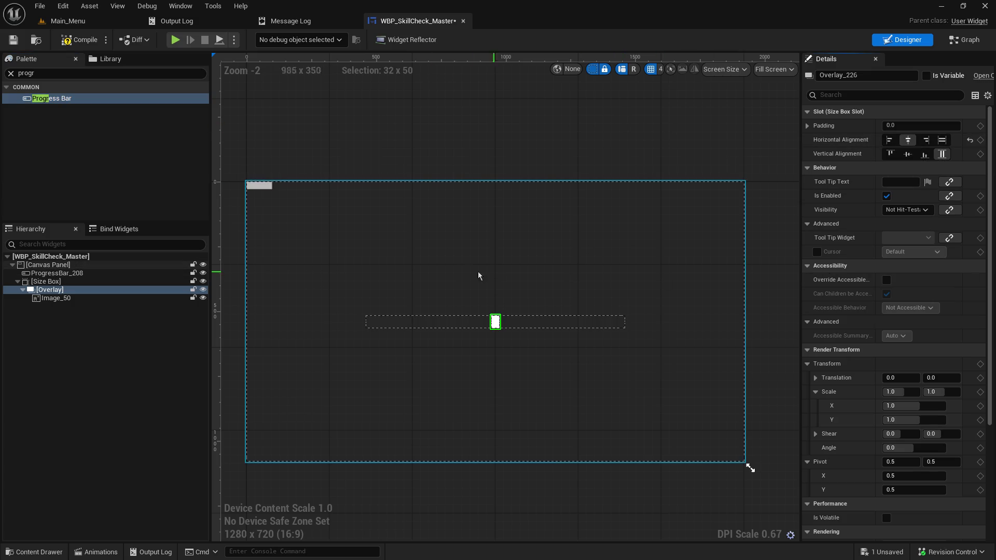
drag(57, 274, 55, 287)
drag(55, 287, 52, 300)
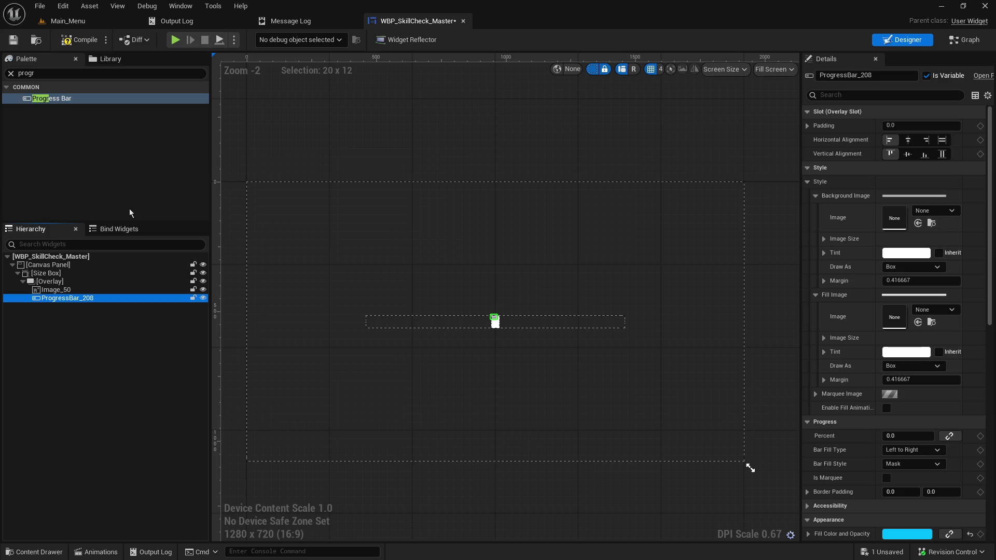
click(913, 141)
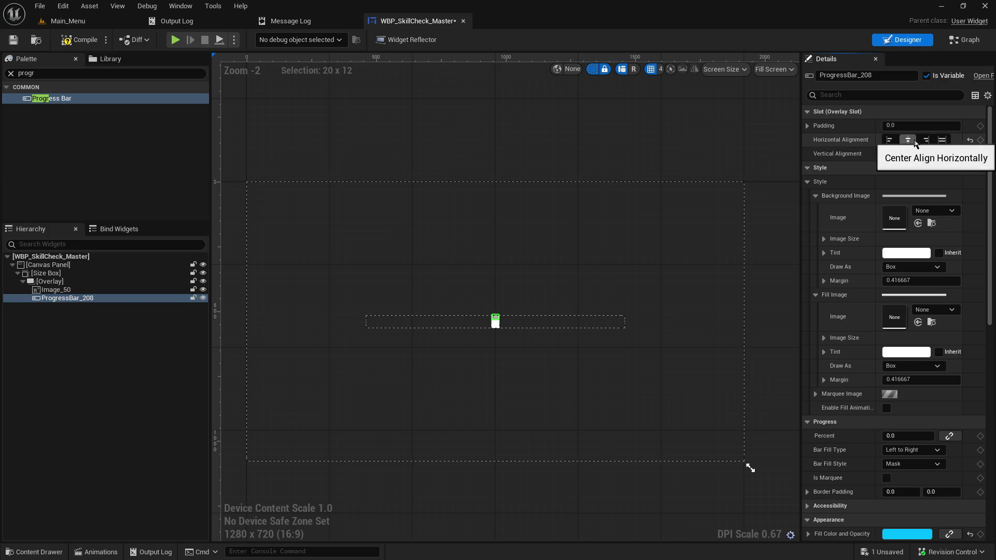
Step: Set ProgressBar_208's Horizontal and Vertical Alignment to Fill
click(890, 140)
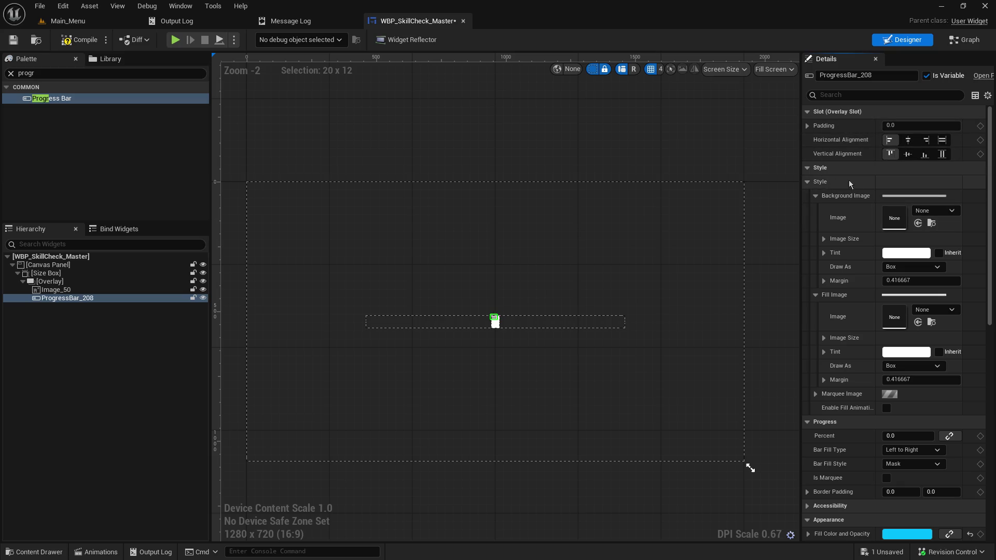
click(942, 140)
click(943, 154)
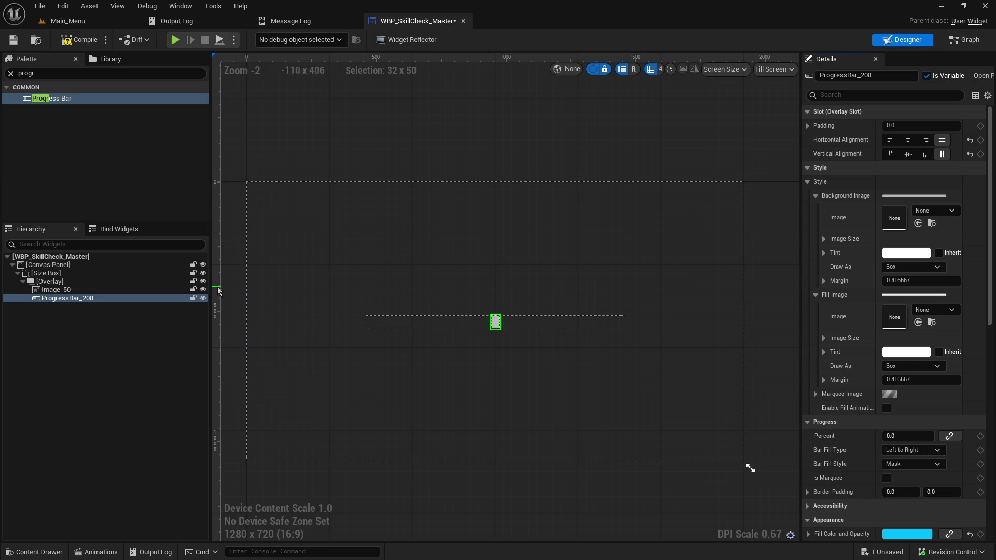
Step: Set the Overlay's Horizontal Alignment back to Fill, then toggle the progress bar's visibility to check
click(81, 282)
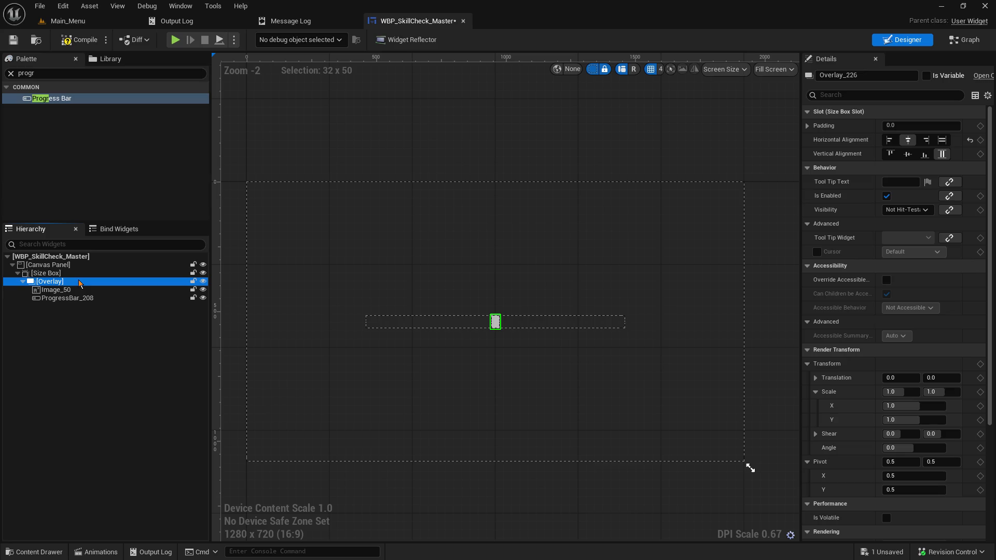
click(943, 140)
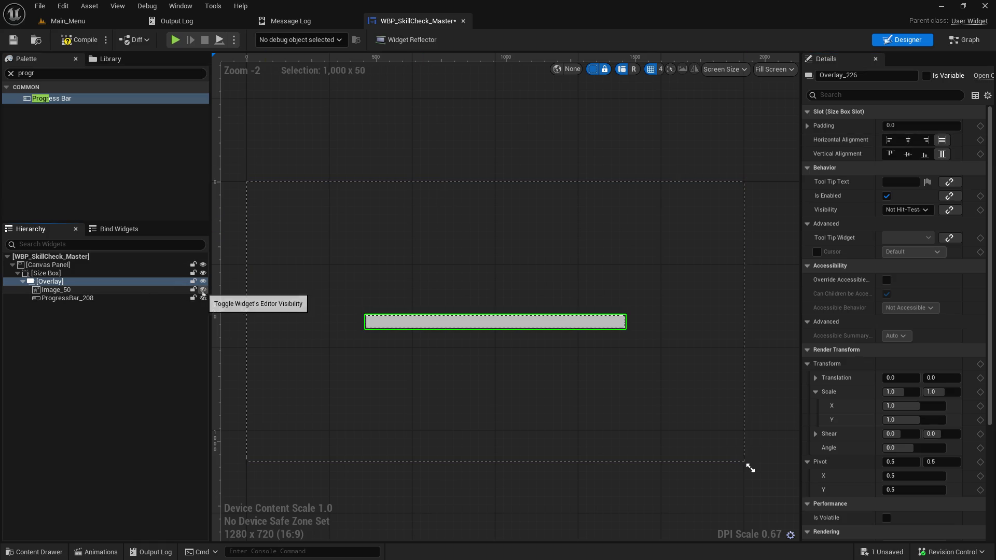
click(102, 299)
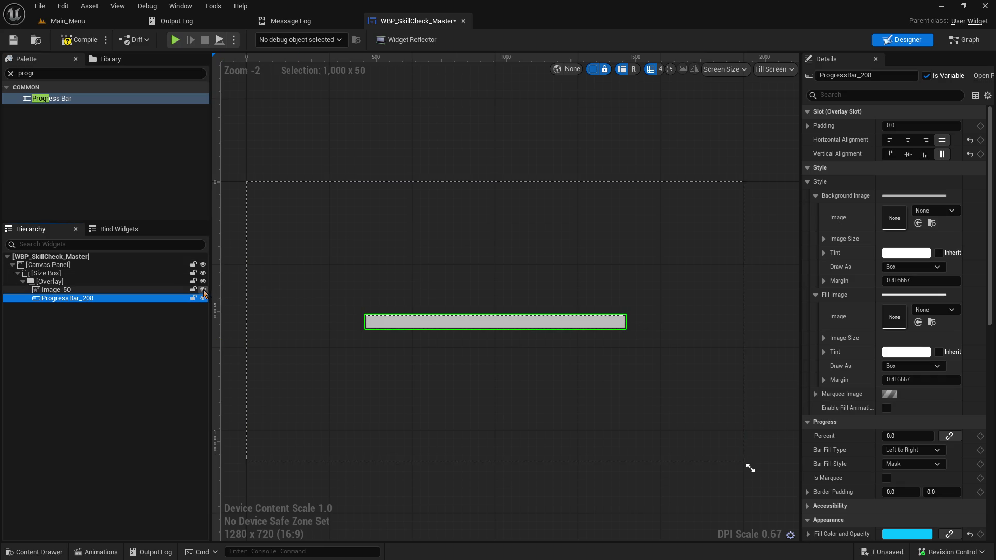
click(203, 298)
click(202, 297)
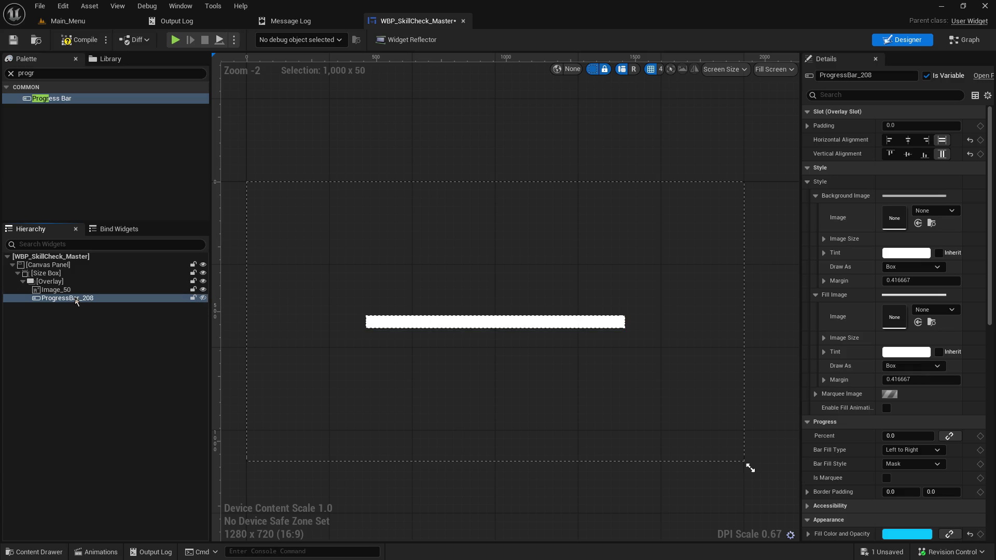
Step: Rename Image_50 to Background_Img
click(67, 291)
right_click(66, 294)
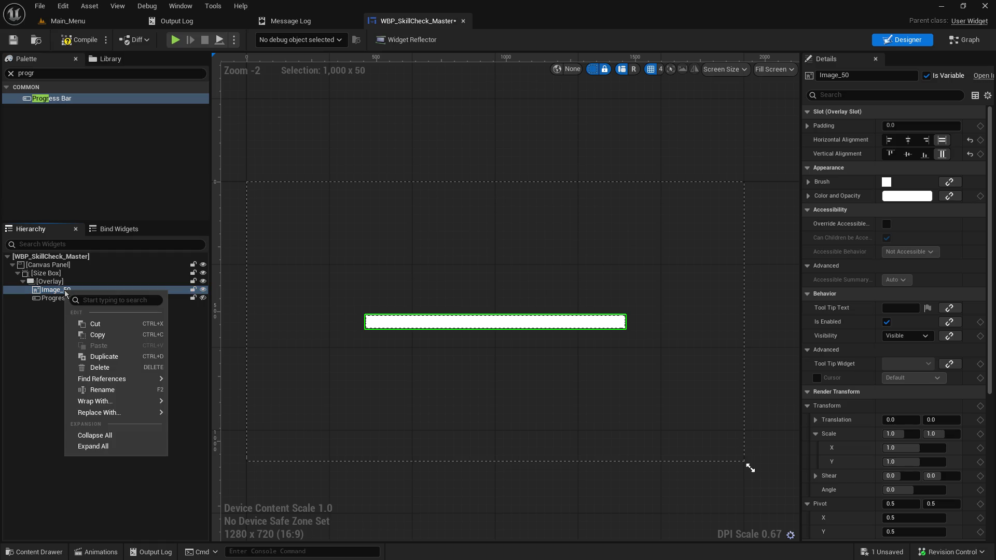
click(87, 389)
text(Background_Img)
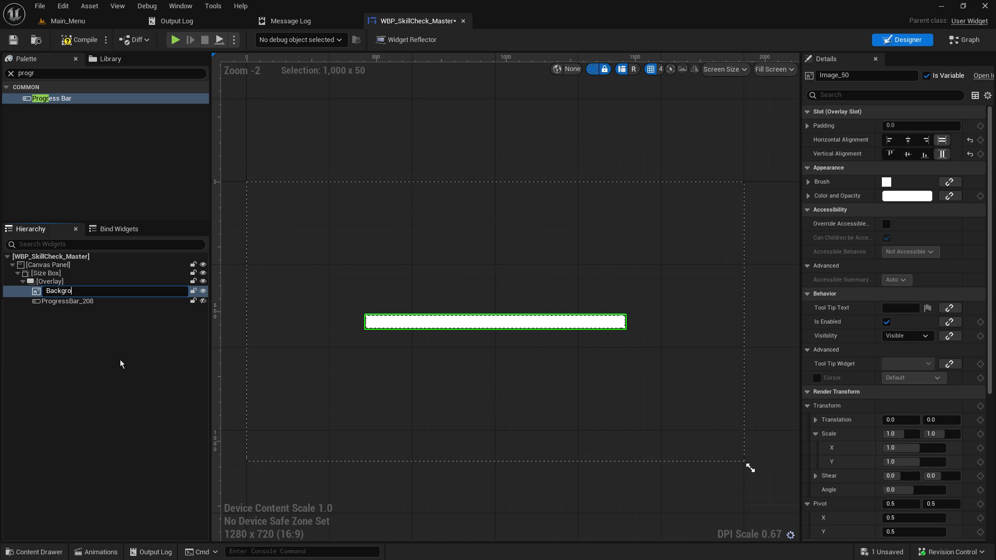
key(Return)
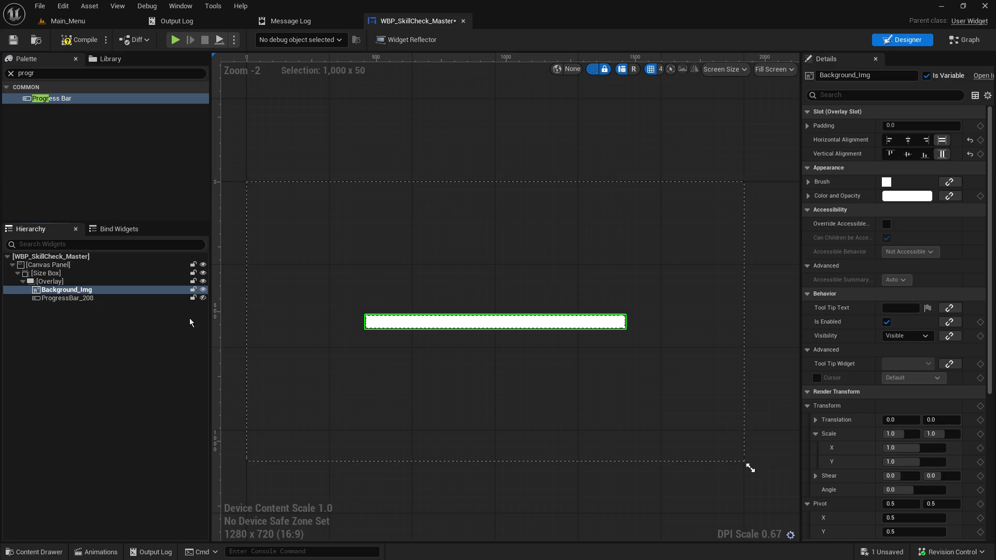
Step: Search the Palette for 'ima' and add an Image widget into the Overlay
click(113, 332)
click(58, 283)
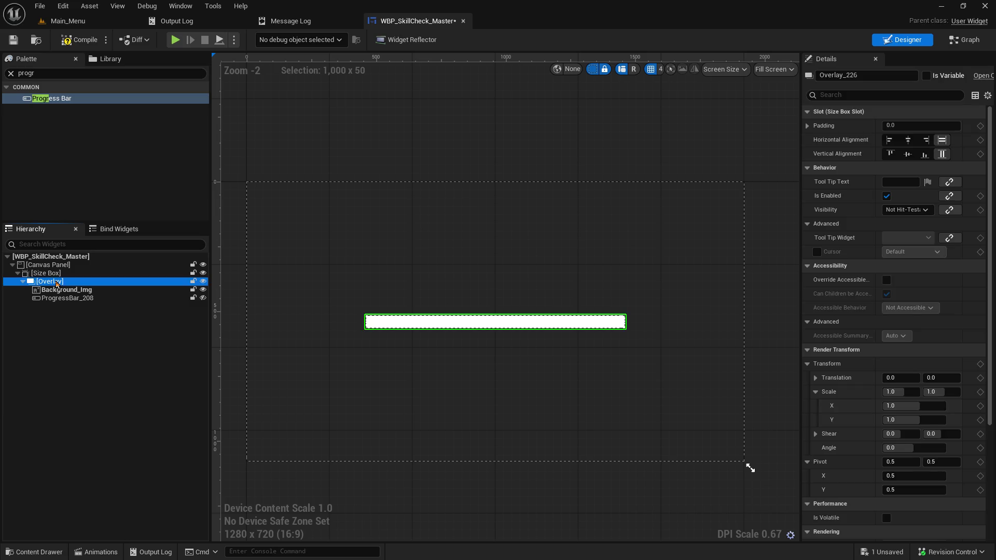
click(45, 73)
key(ctrl+a)
text(ima)
key(ctrl+a)
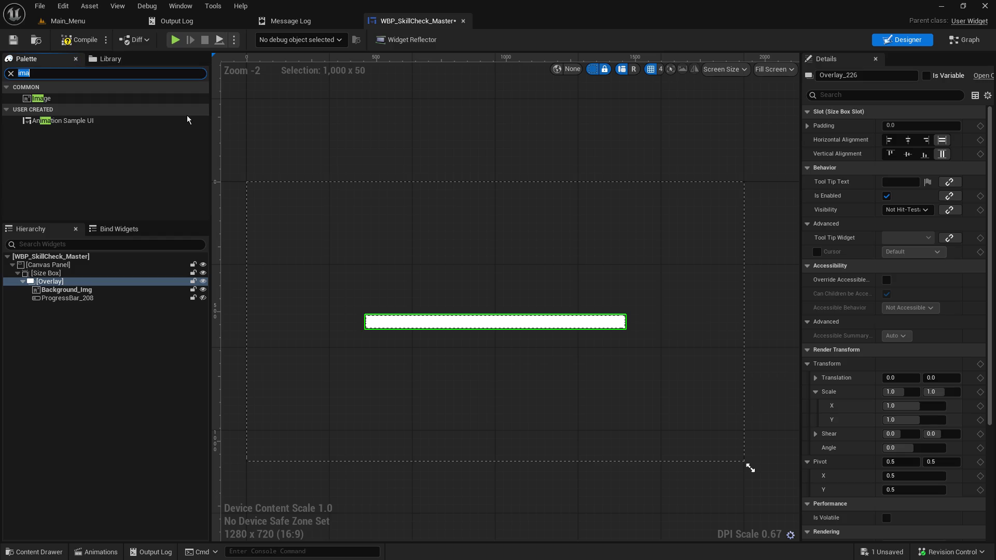
drag(44, 98, 66, 299)
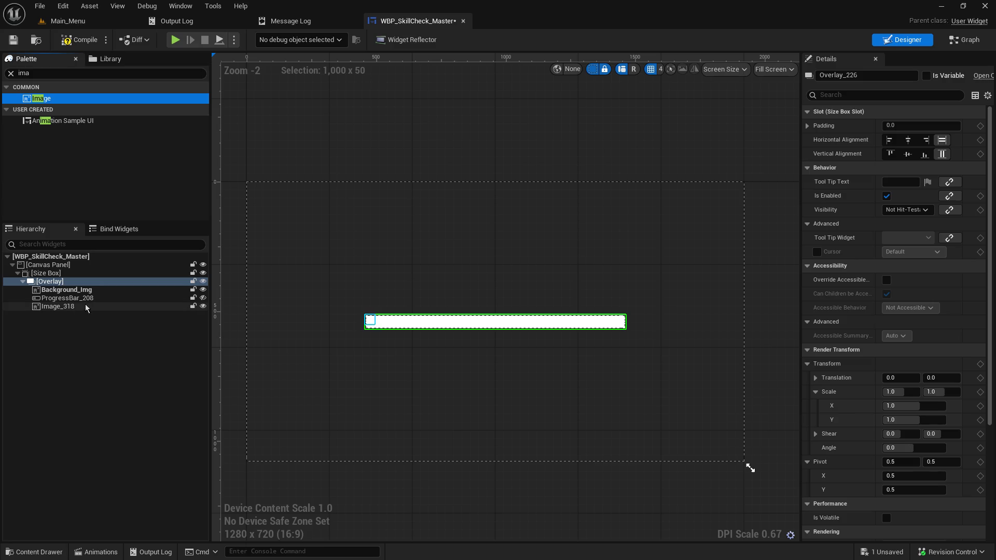
Step: Rename ProgressBar_208 to Safe_Zone_Img
click(83, 299)
right_click(84, 302)
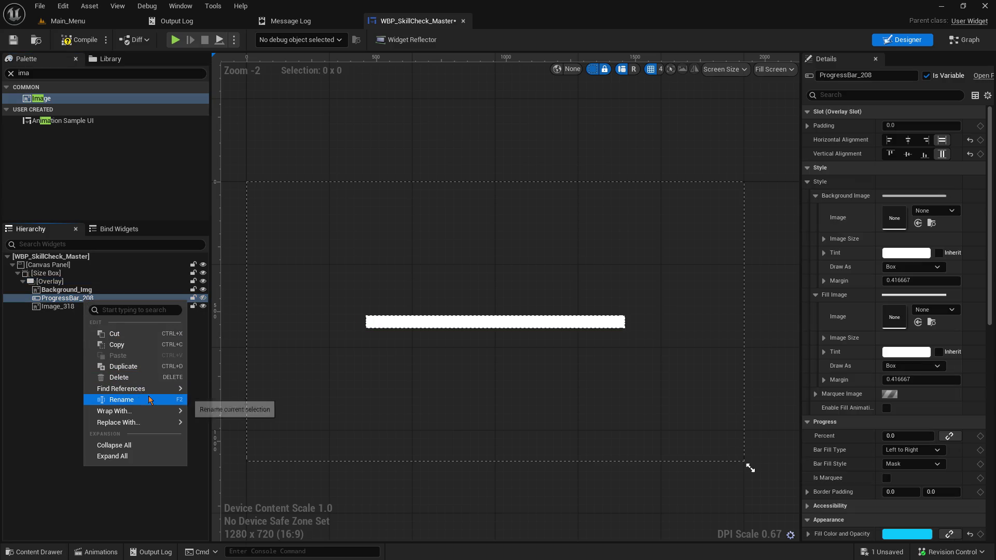
click(122, 400)
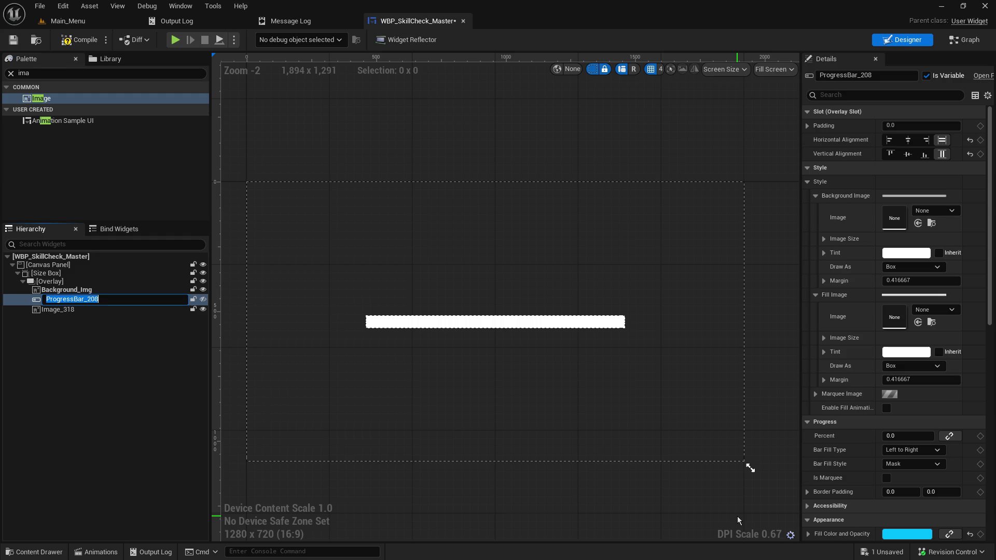
text(Safe_Zone_Img)
key(Return)
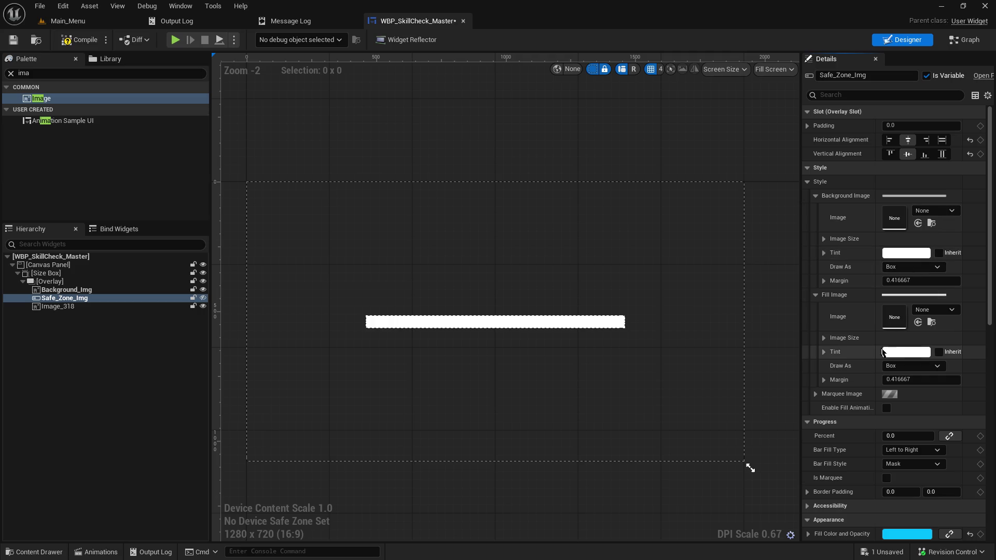
click(886, 354)
Step: Try a bright green Fill Image Tint, then undo it back to white
mouse_move(799, 347)
mouse_down()
mouse_move(739, 358)
mouse_move(722, 343)
mouse_up()
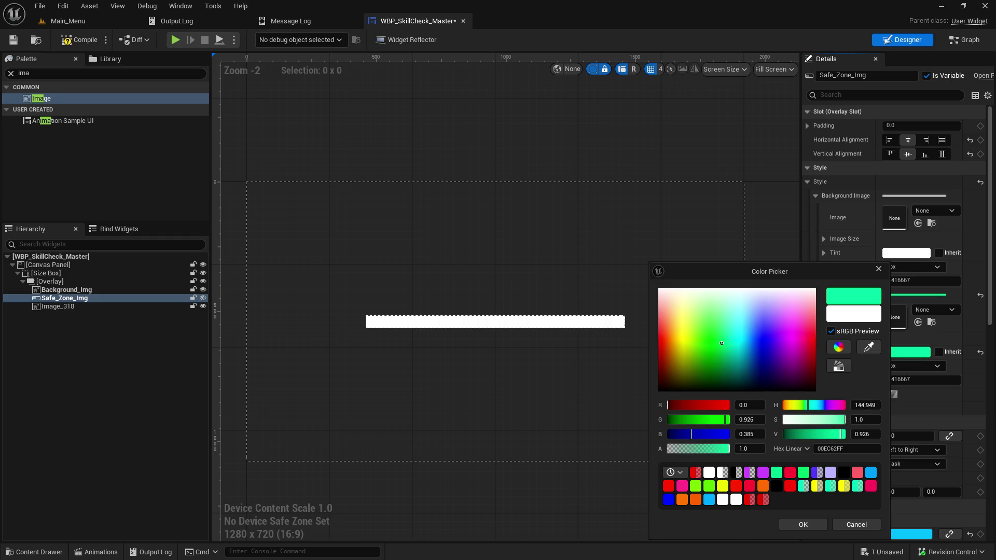
click(810, 525)
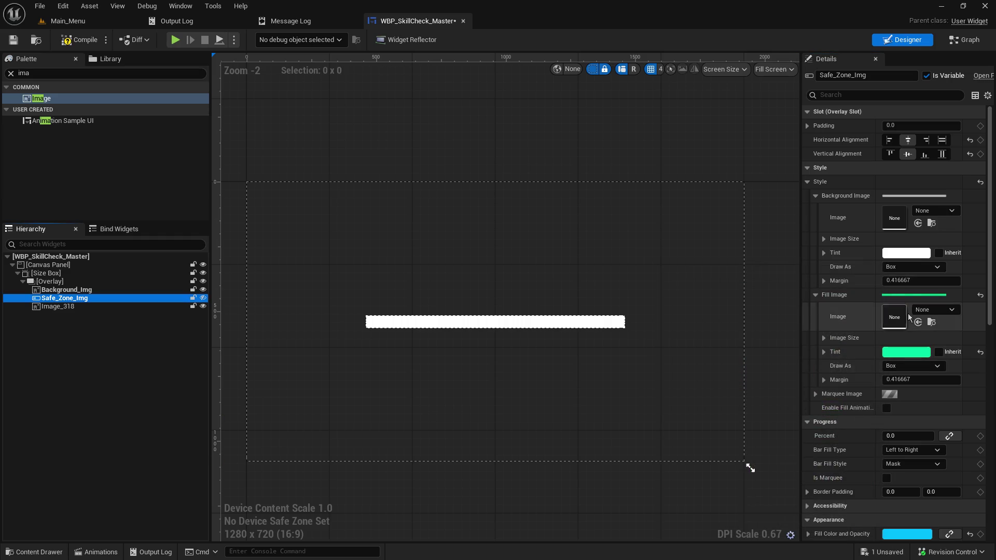
key(ctrl+z)
Step: Set Safe_Zone_Img's Background Image Tint to bright green and toggle widget visibility to check
click(907, 253)
drag(744, 333, 729, 327)
click(829, 517)
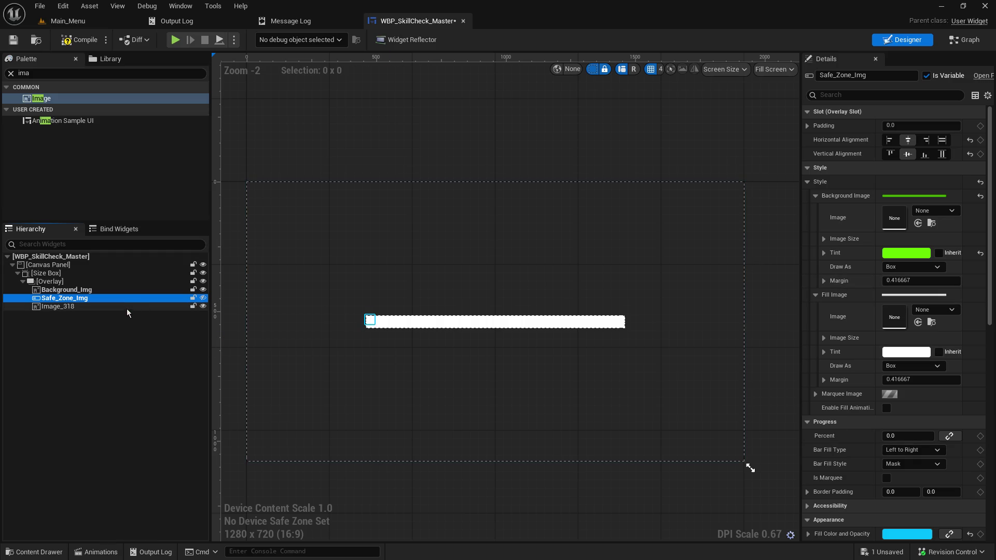
click(203, 298)
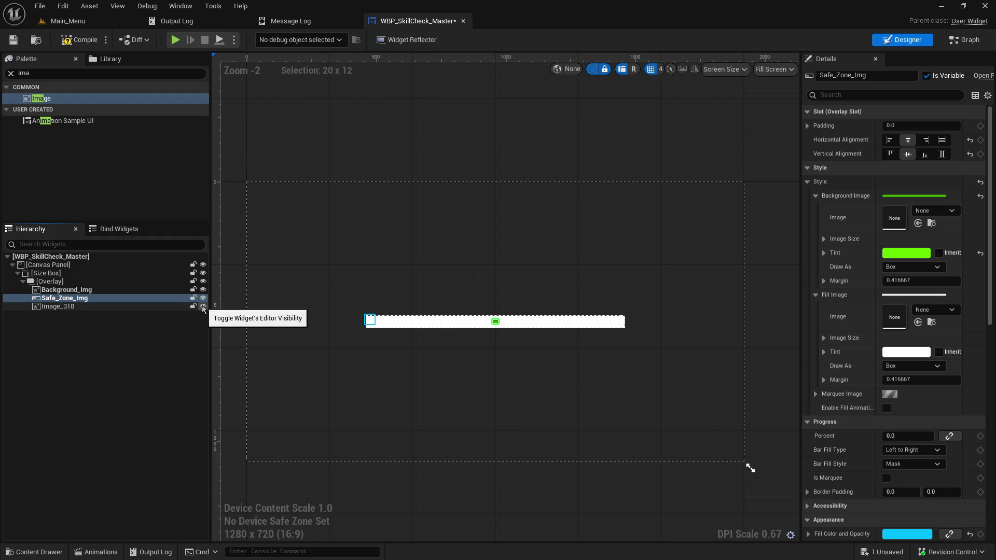
click(203, 306)
click(203, 298)
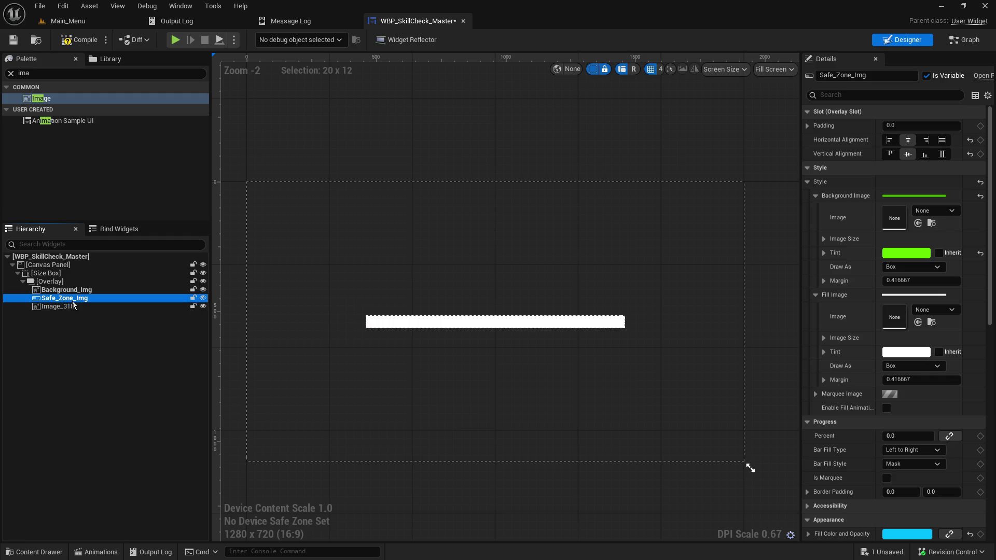
Step: Rename the progress bar to pogbar
right_click(81, 303)
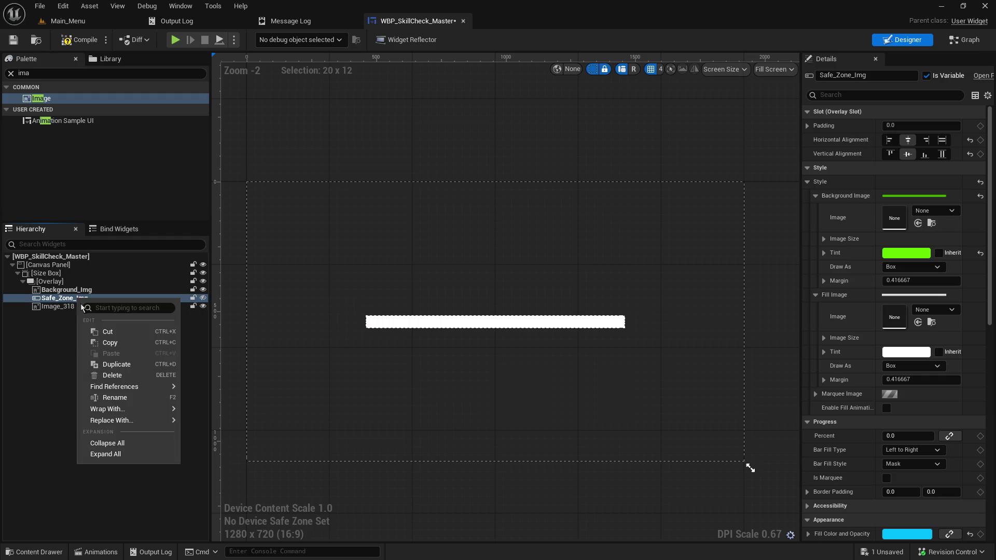
click(129, 399)
text(pogb)
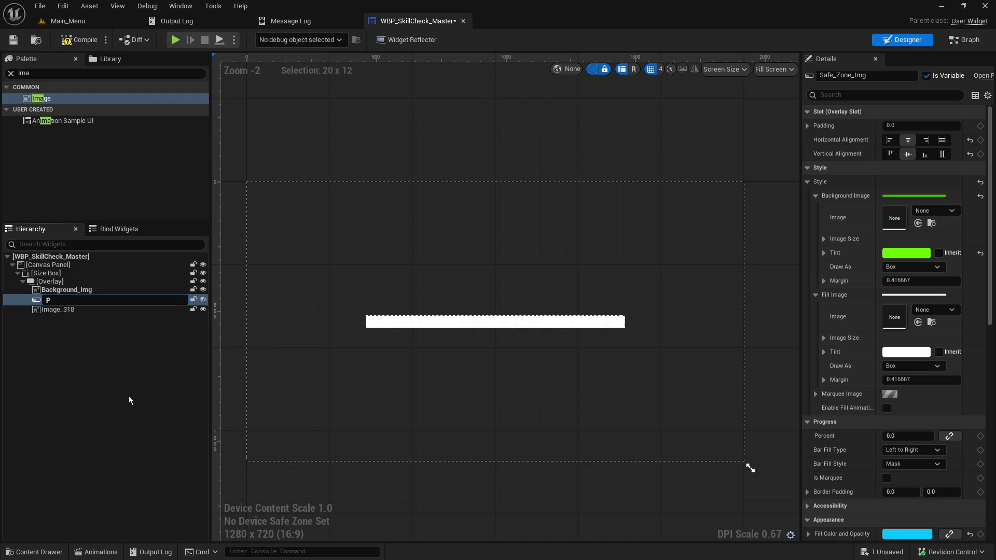
text(ar)
key(Return)
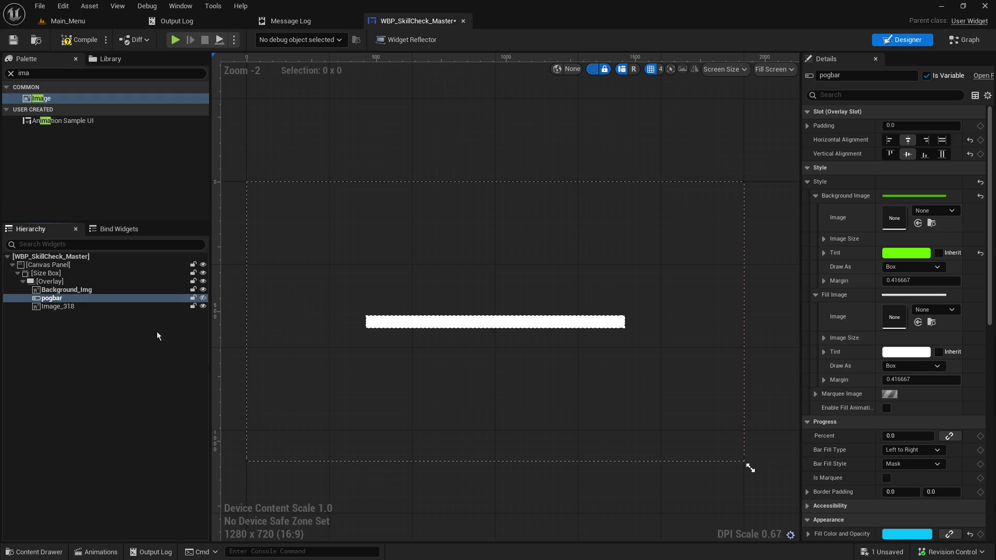
Step: Rename Image_318 to Safe_Zone_Img
click(110, 307)
right_click(110, 307)
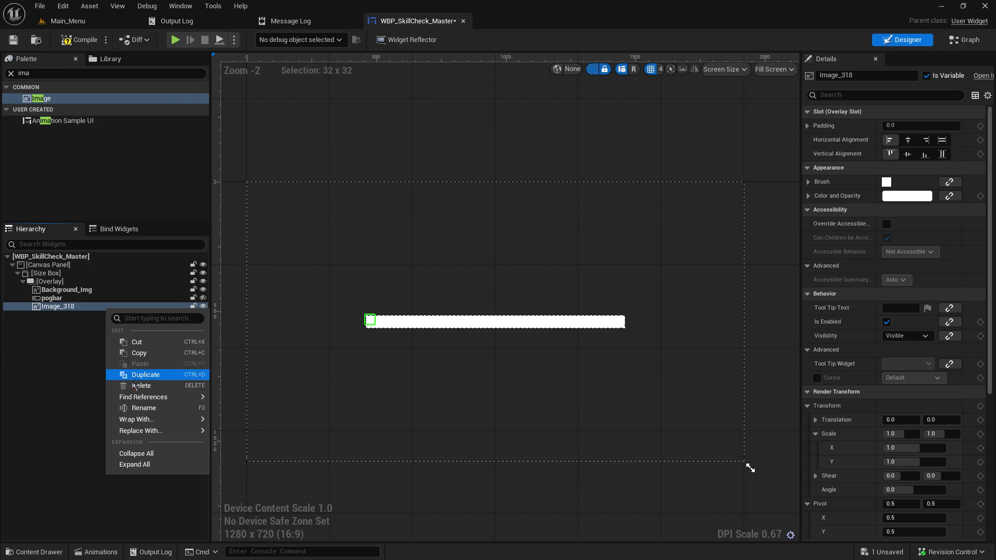
click(139, 413)
text(Safe_Zone_Img)
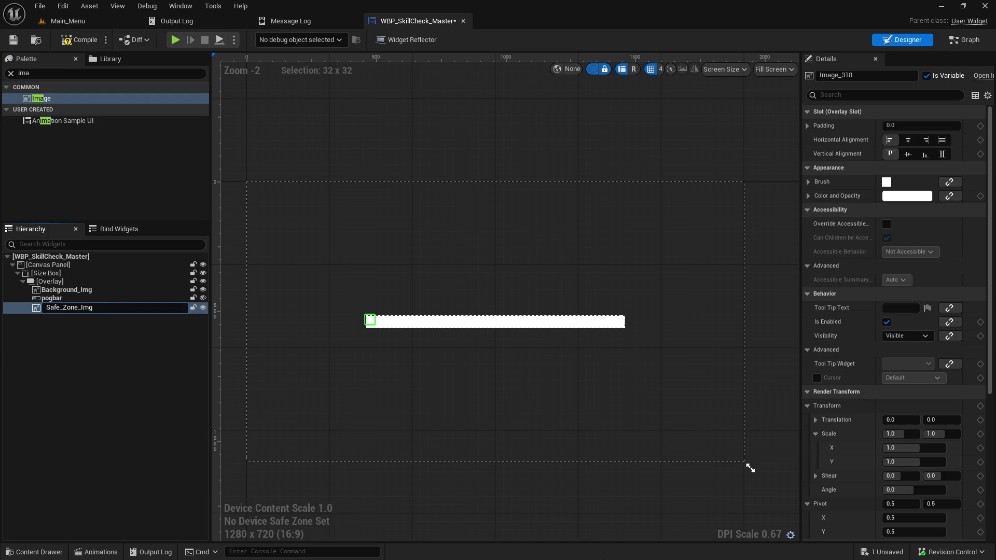
key(Return)
Step: Centre Safe_Zone_Img horizontally and vertically within the Overlay
click(908, 140)
click(908, 154)
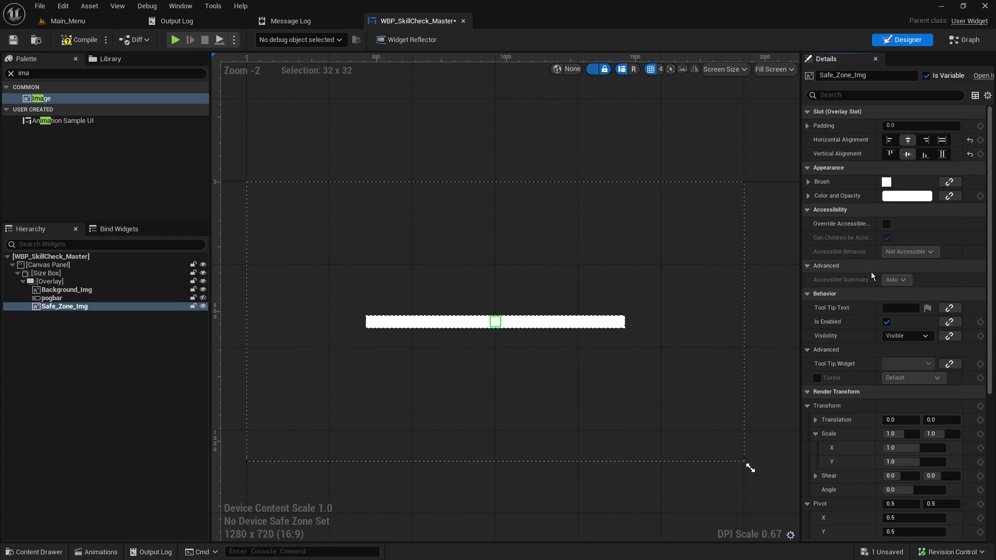
click(807, 125)
click(807, 126)
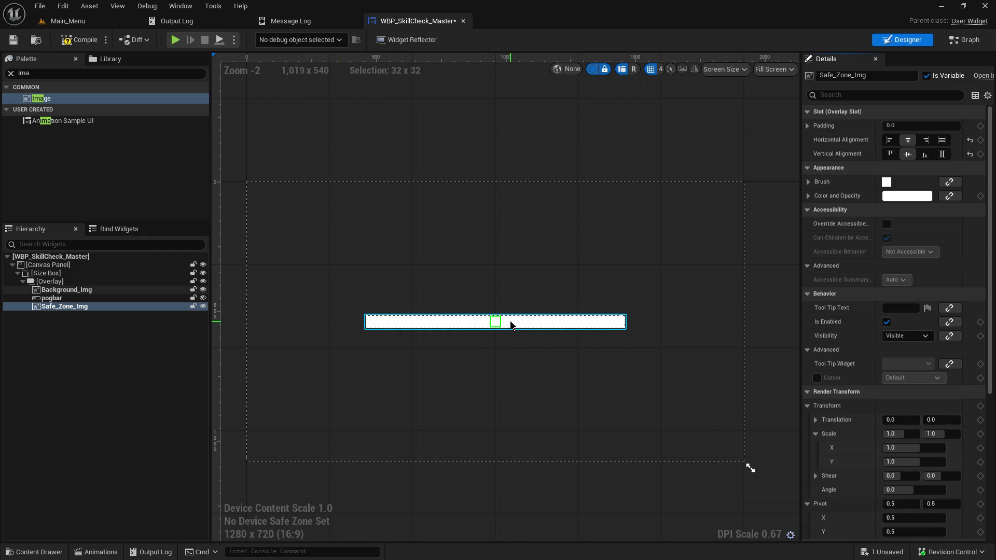
Step: Inspect the pogbar, Overlay and Size Box properties, then reselect Safe_Zone_Img
scroll(504, 331, up, 4)
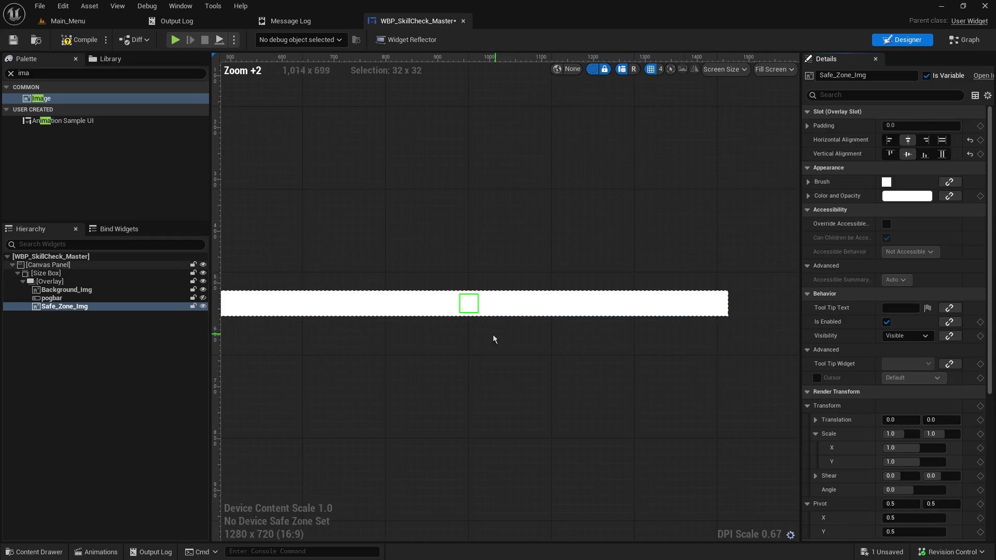
click(88, 299)
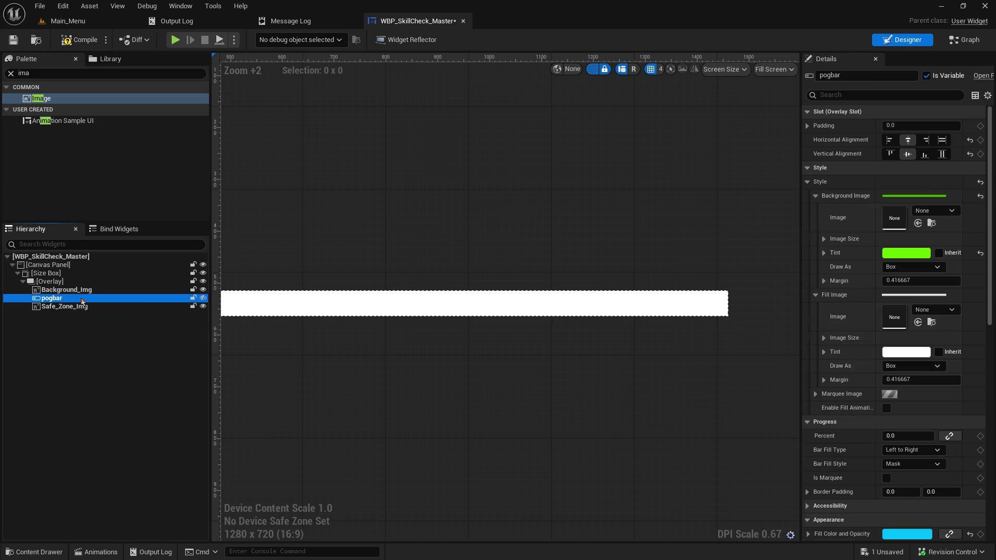
click(87, 307)
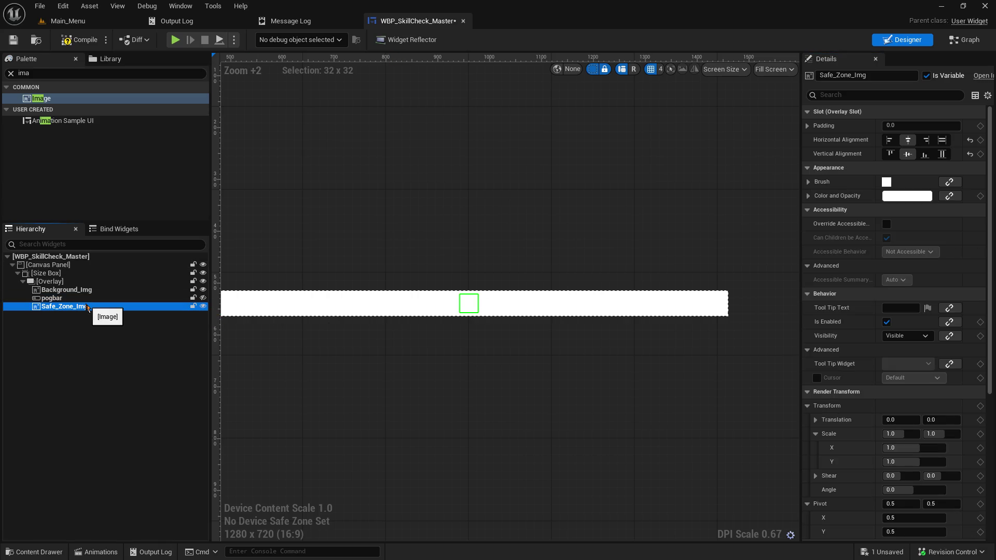
scroll(899, 432, down, 3)
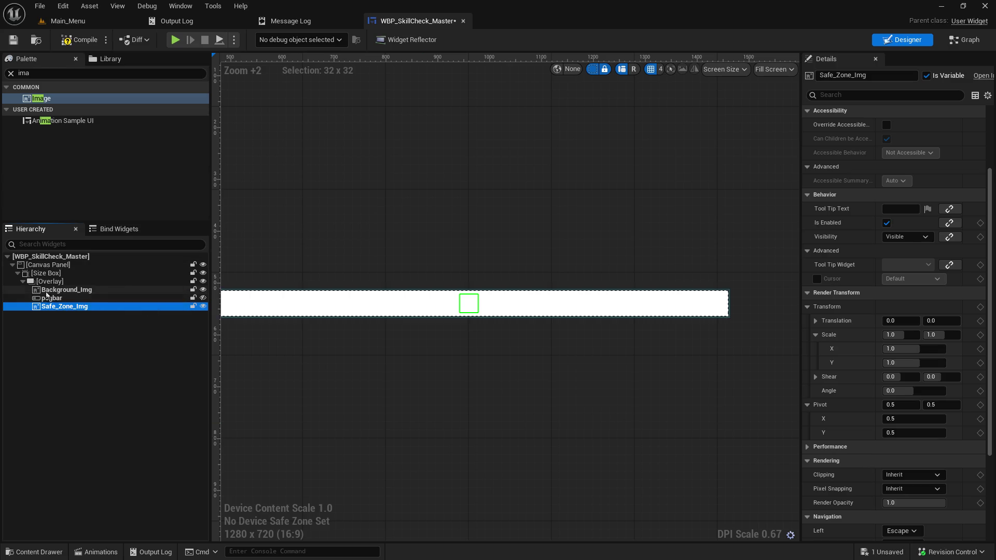
click(53, 283)
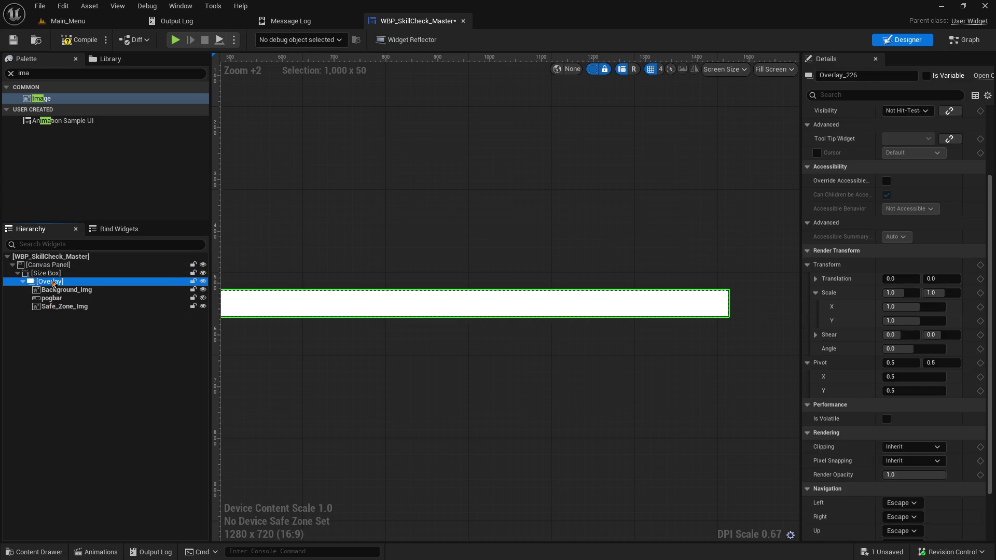
scroll(851, 312, up, 4)
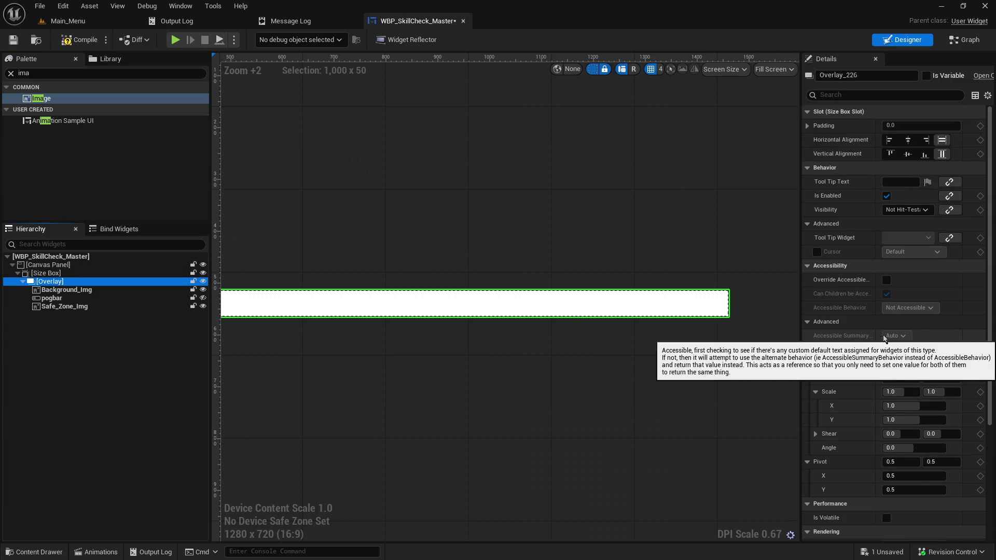
click(66, 273)
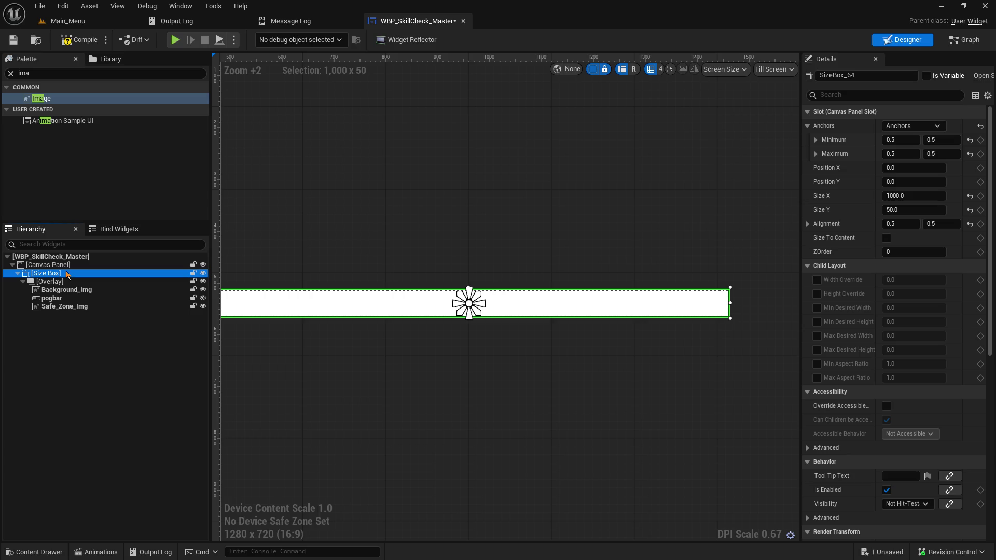
click(75, 307)
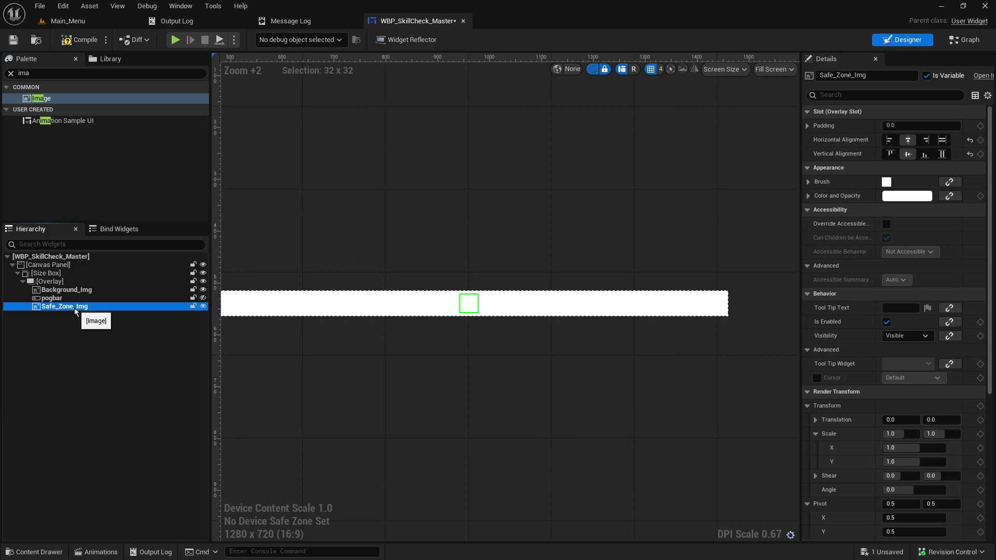
Step: Set Safe_Zone_Img's Color and Opacity to bright green
click(888, 180)
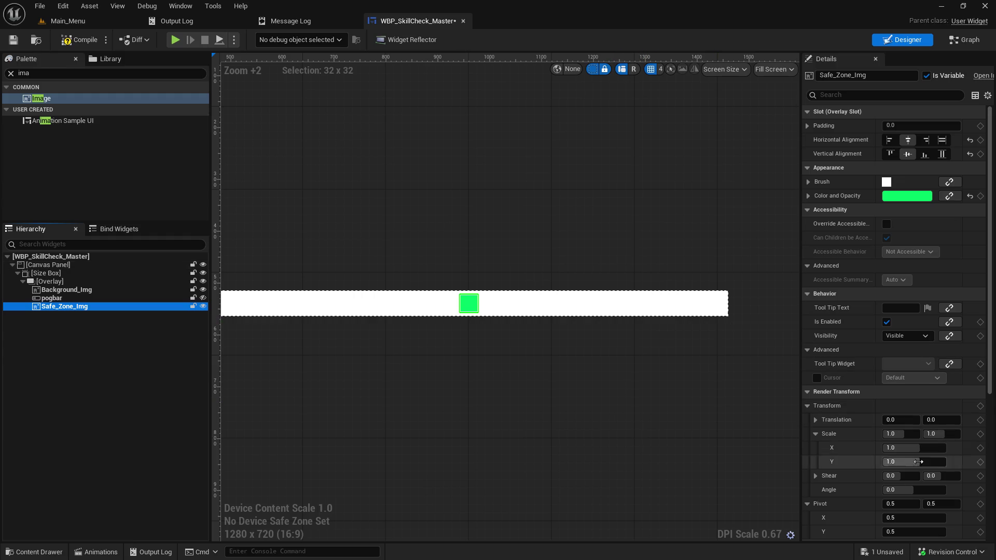
scroll(922, 474, down, 2)
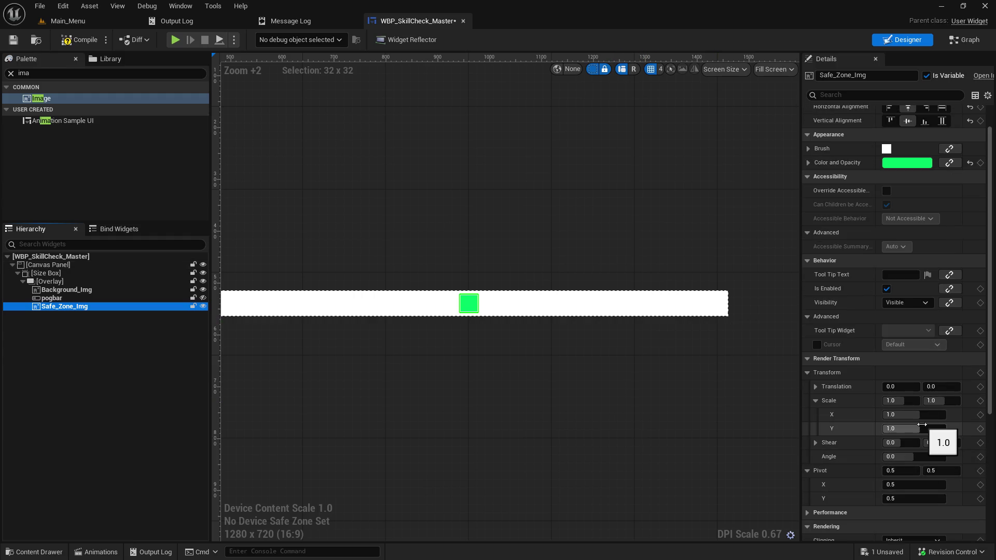
scroll(849, 430, up, 2)
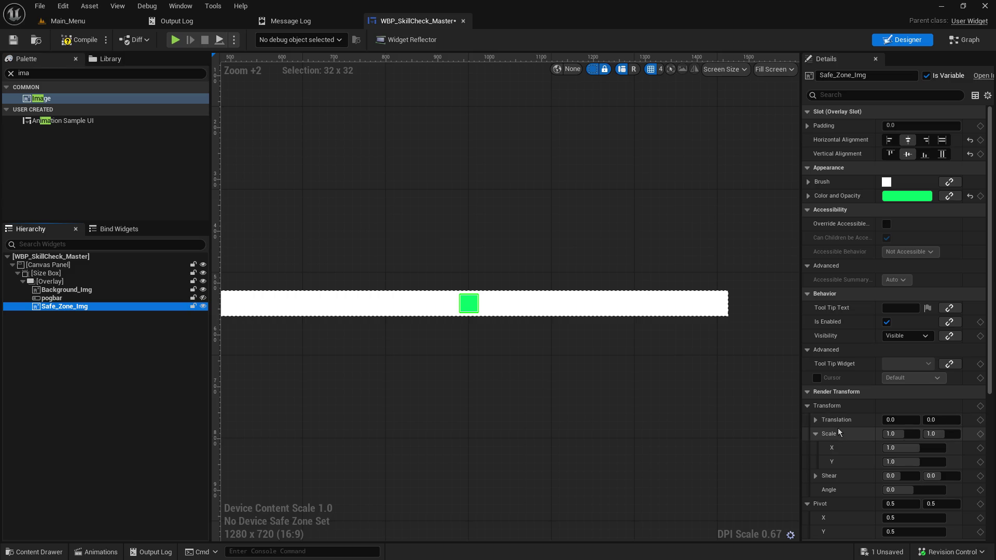
scroll(839, 428, down, 6)
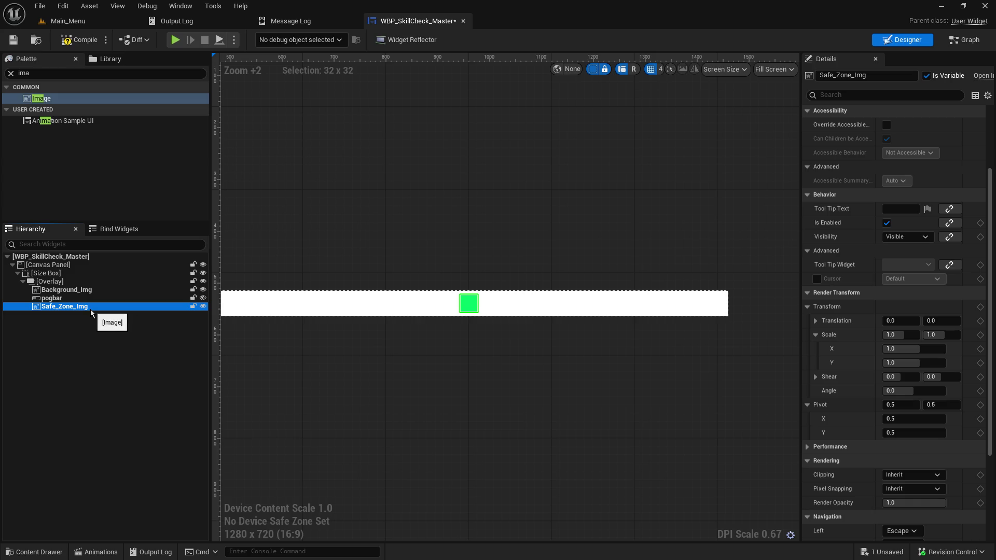
click(74, 335)
click(78, 73)
Step: Search the Palette for 'size' and wrap Safe_Zone_Img in a new Size Box
text(size)
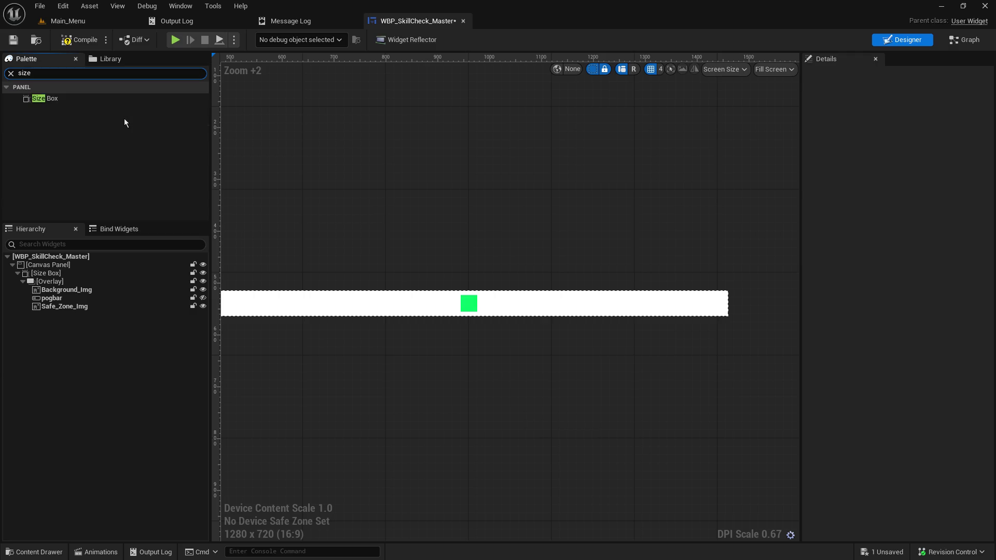
mouse_move(46, 98)
mouse_down()
mouse_move(43, 313)
mouse_move(46, 281)
mouse_move(52, 316)
mouse_up()
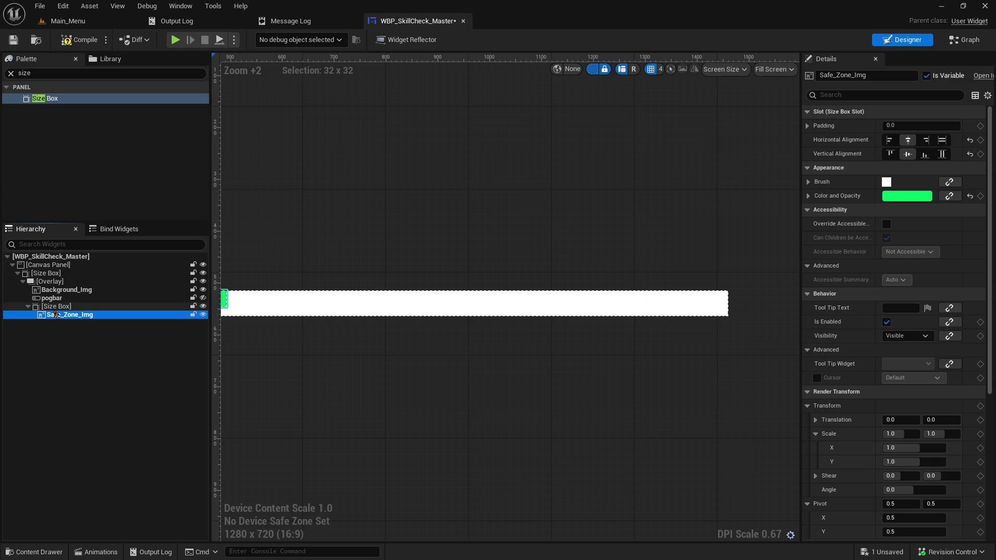
drag(349, 427, 408, 422)
key(Up)
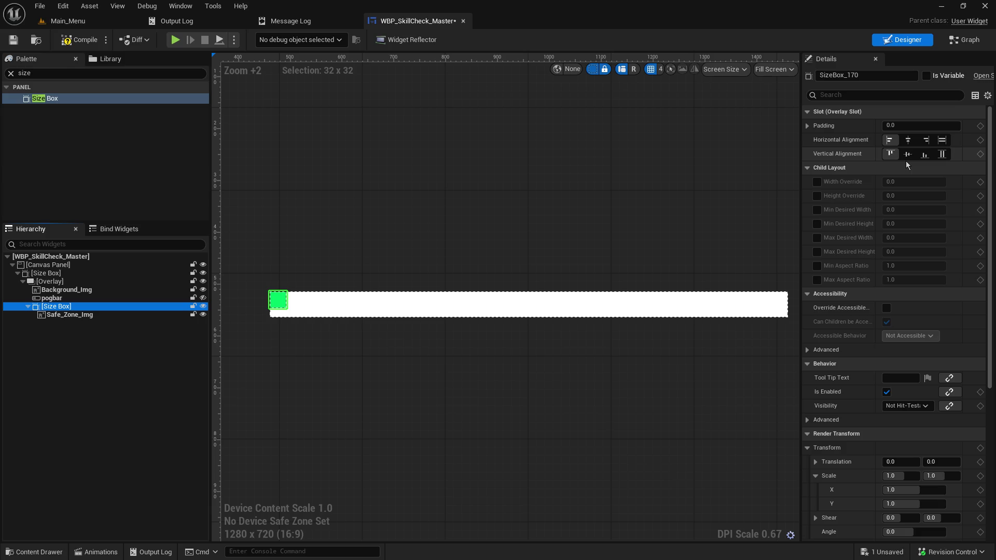
Step: Align the Size Box Left with vertical Fill, and set Safe_Zone_Img to Fill both ways
click(946, 148)
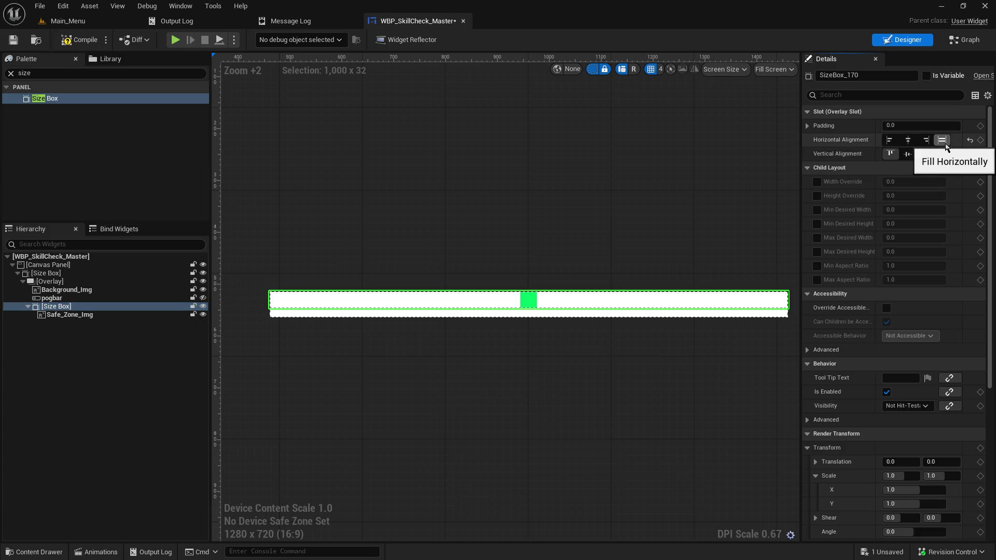
click(891, 147)
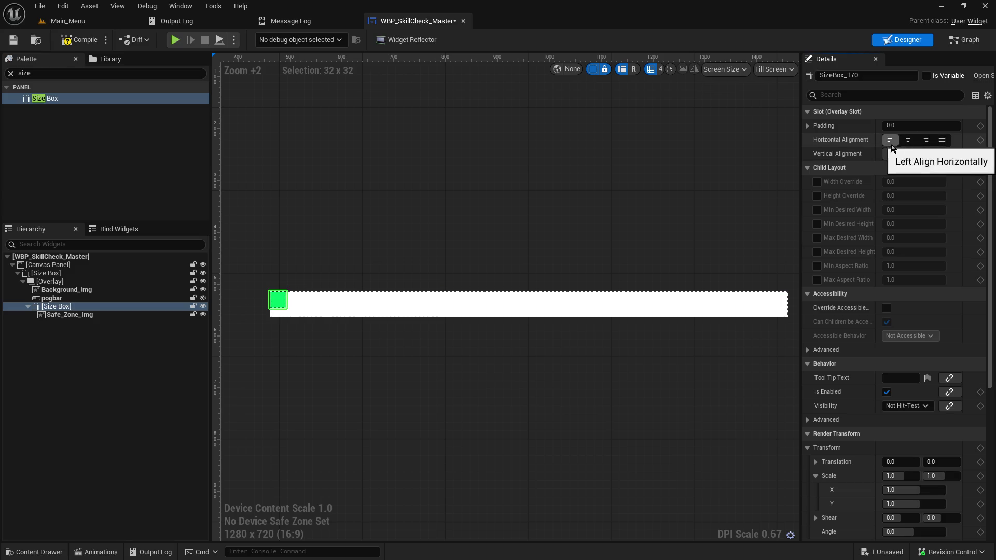
click(943, 156)
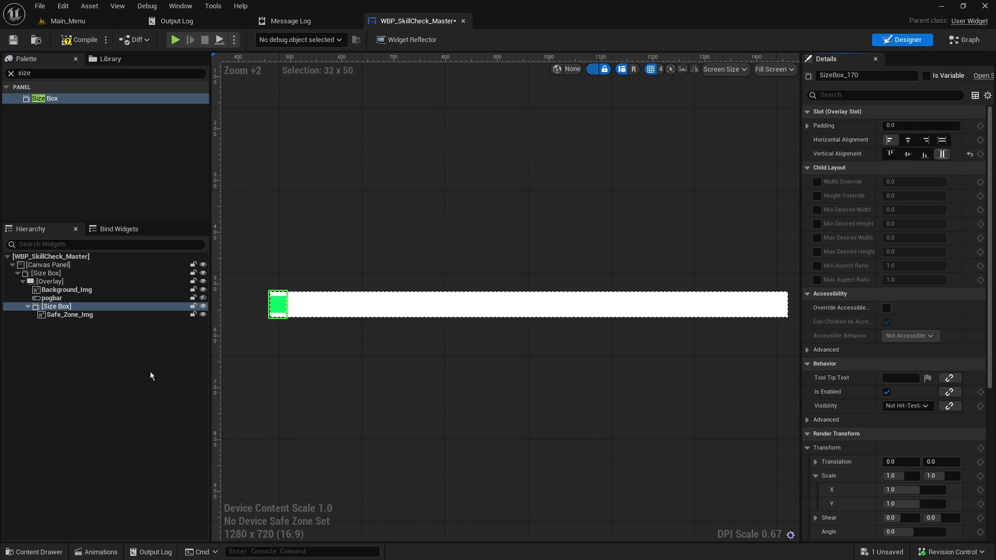
click(129, 315)
click(942, 141)
click(942, 154)
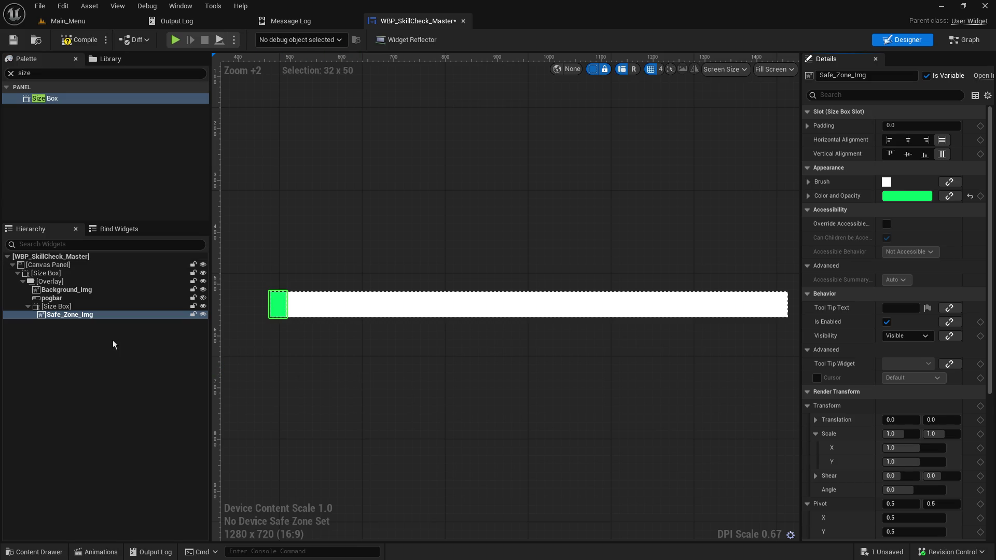
click(56, 306)
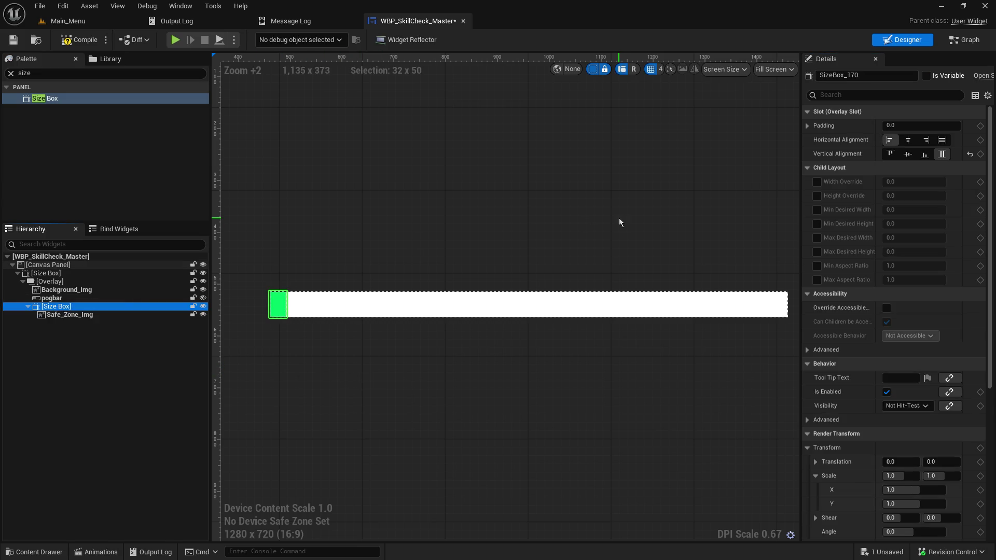
Step: Enable the Size Box's Width Override and set it to 300
click(817, 182)
click(896, 180)
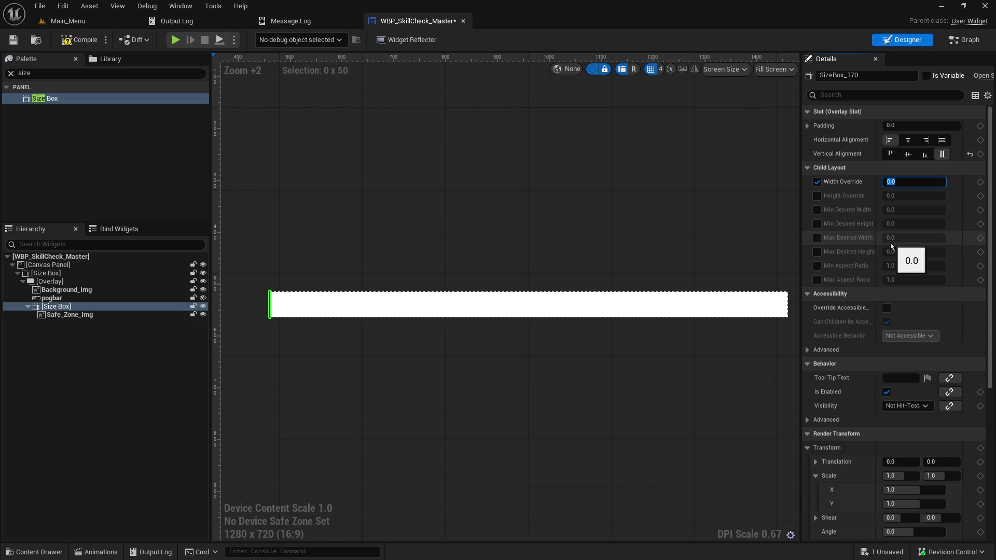
text(30)
key(Return)
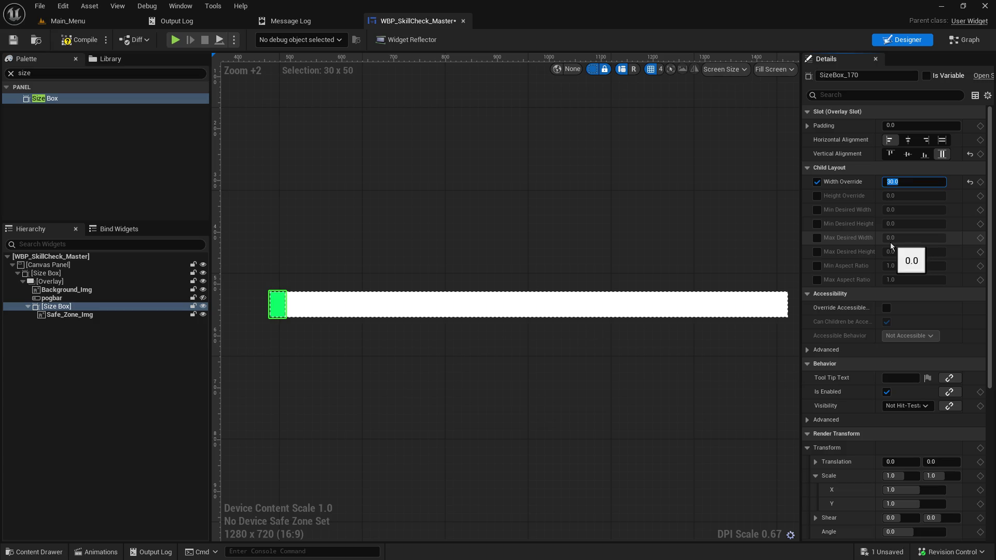
text(4)
key(Return)
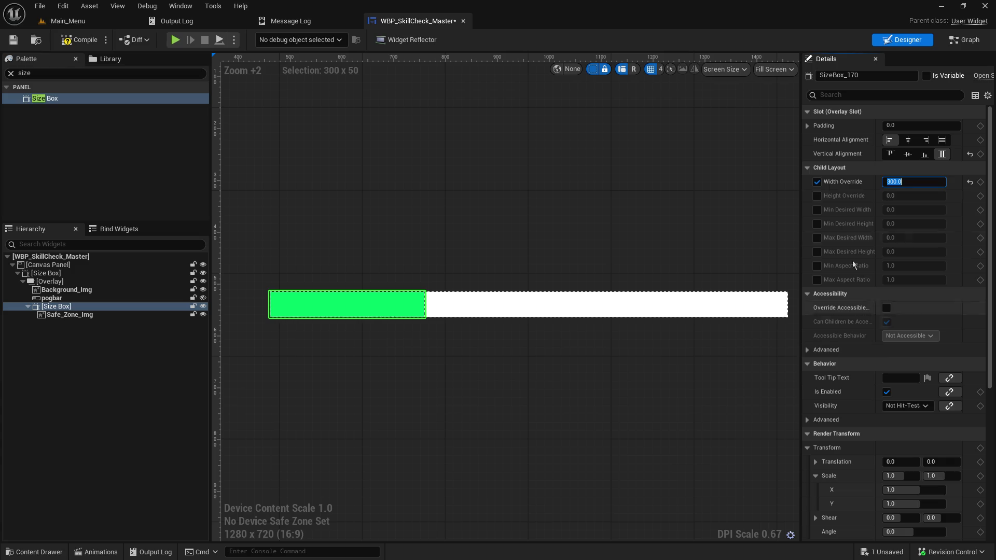
Step: Set the Size Box's Left padding to 500
click(807, 126)
click(905, 136)
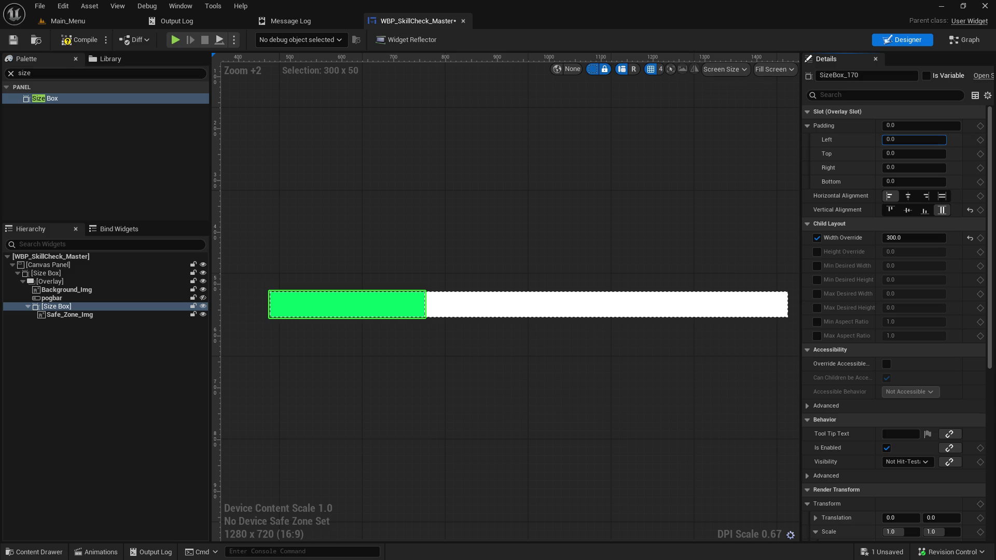
text(500)
key(Delete)
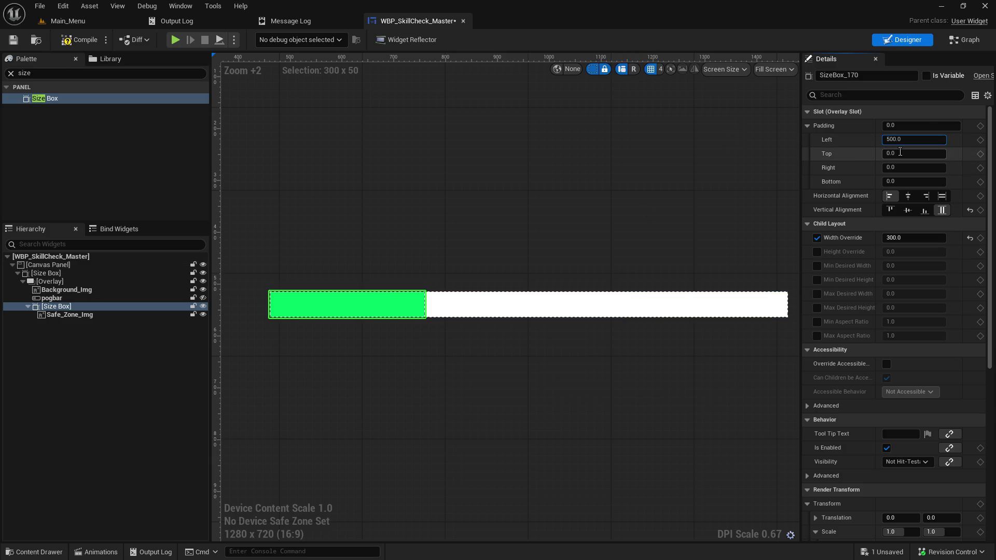
key(Return)
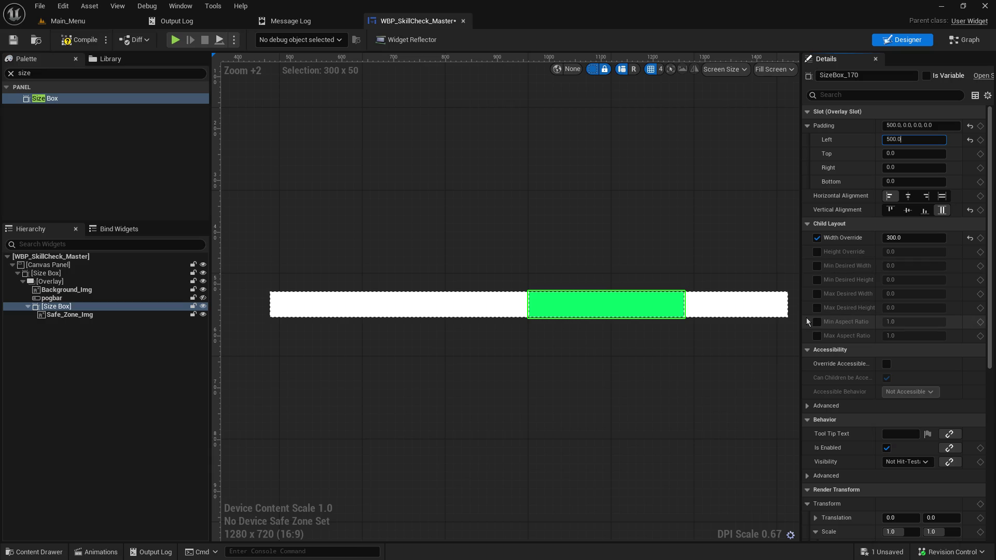
Step: Narrow the Width Override to 250
click(891, 237)
click(888, 237)
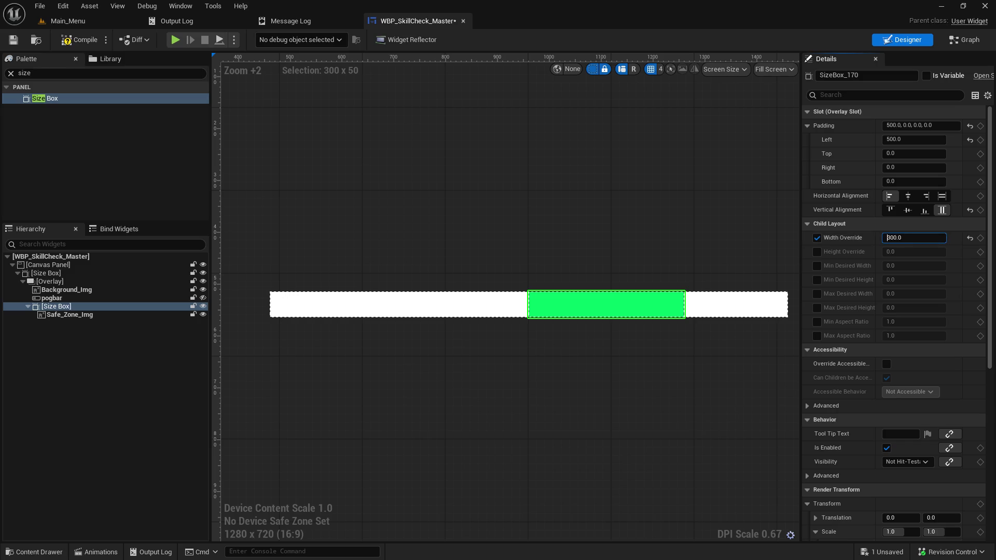
text(250)
key(Return)
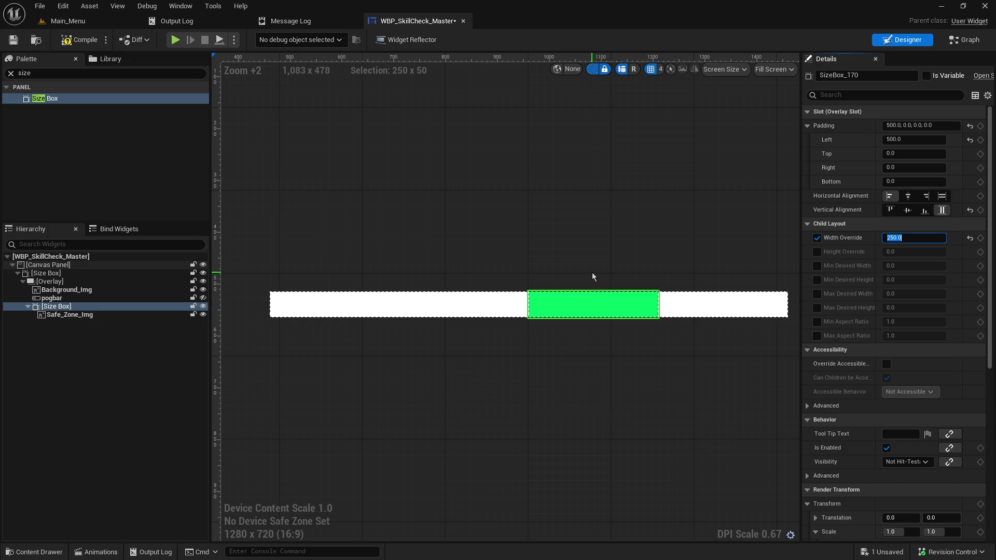
click(503, 335)
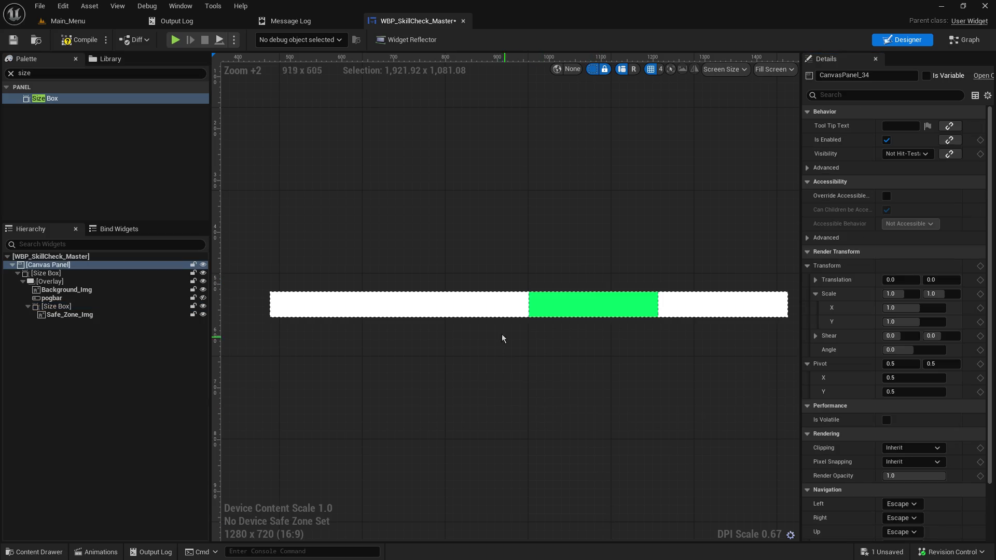
Step: Rename the inner Size Box to 'Size Box SafeZone'
click(478, 299)
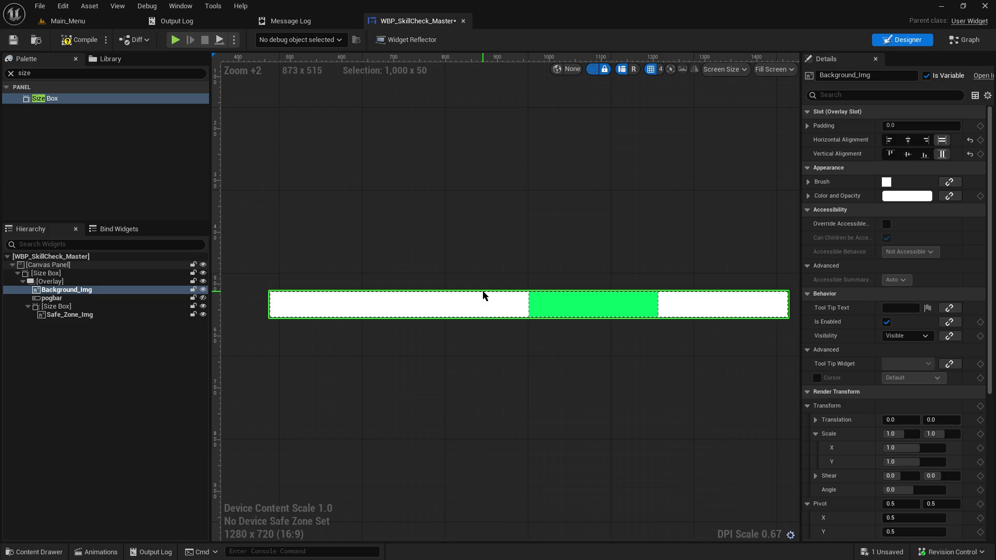
click(602, 309)
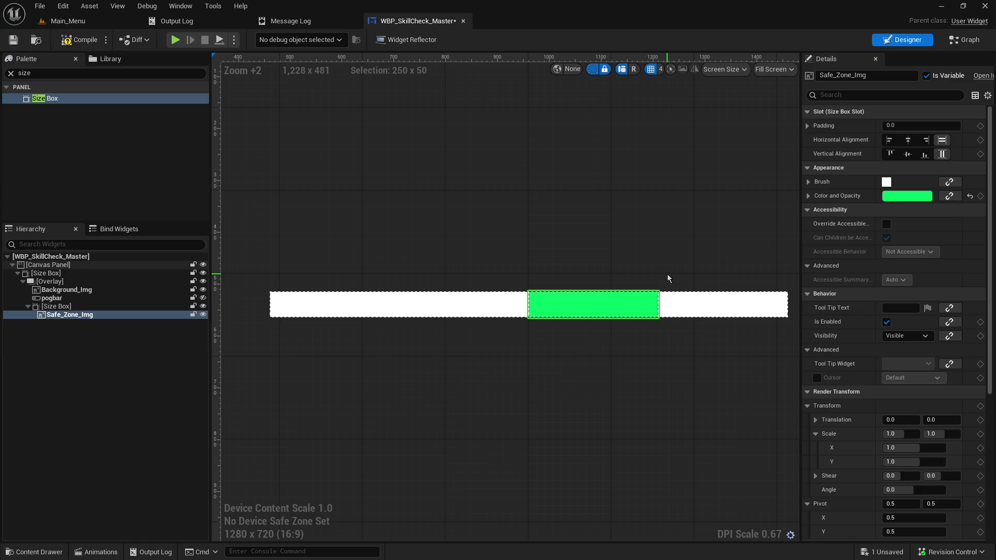
click(562, 255)
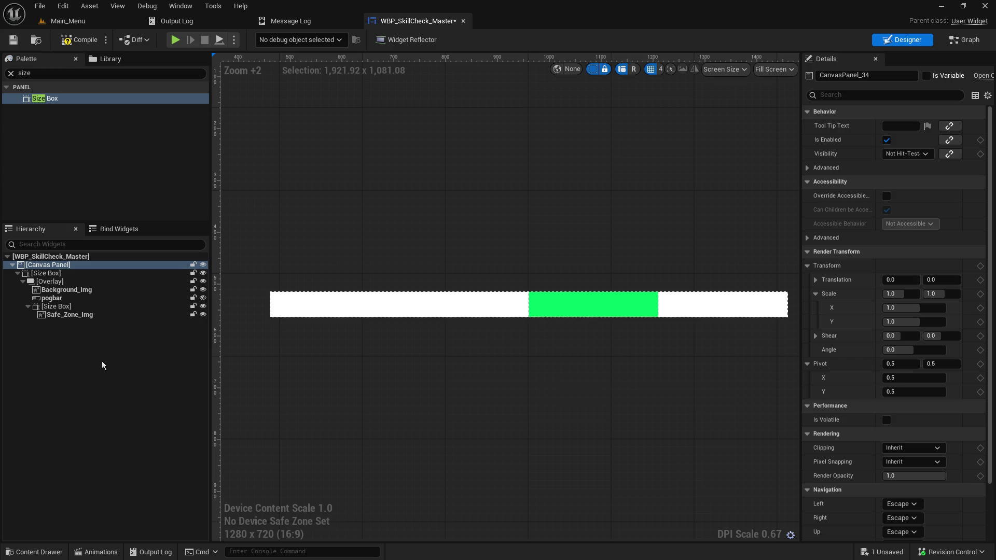
right_click(52, 306)
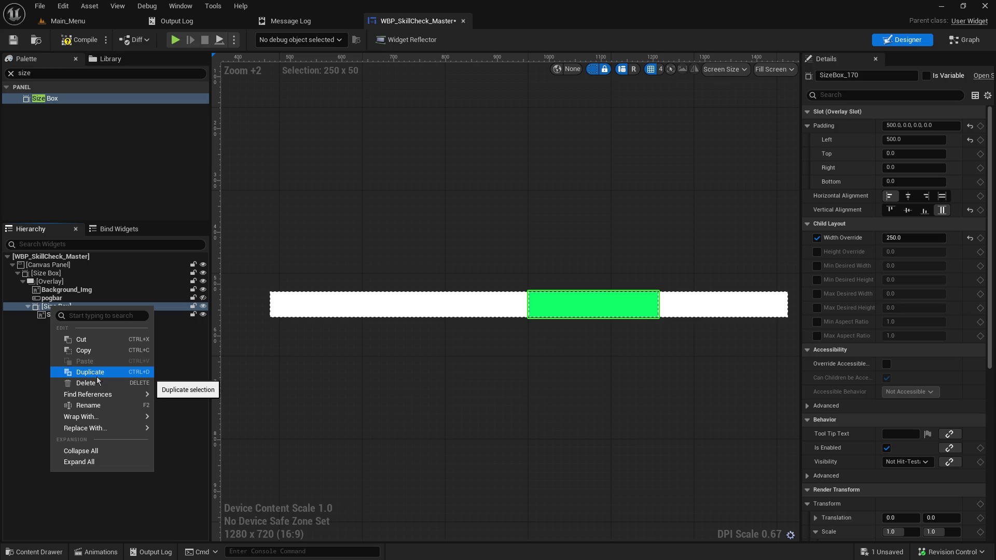
click(85, 405)
key(End)
text(SafeZo)
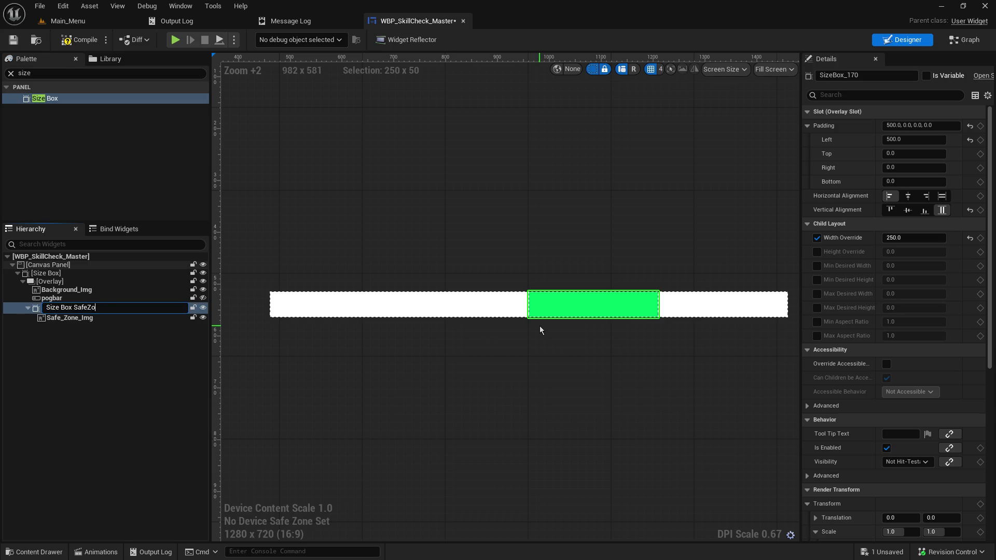
text(ne)
key(Return)
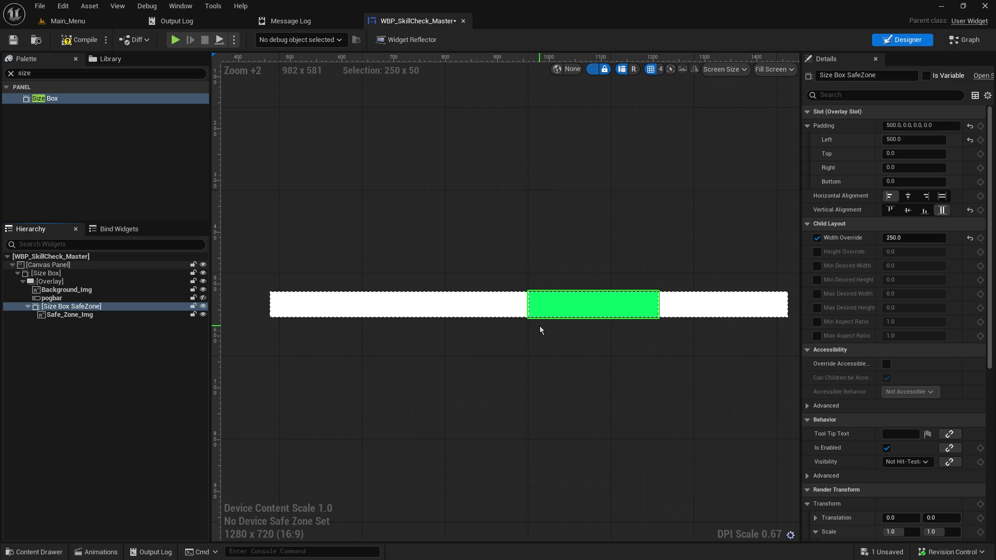
Step: Add a new Size Box into the Overlay and rename it 'Size Box Indicator'
click(139, 351)
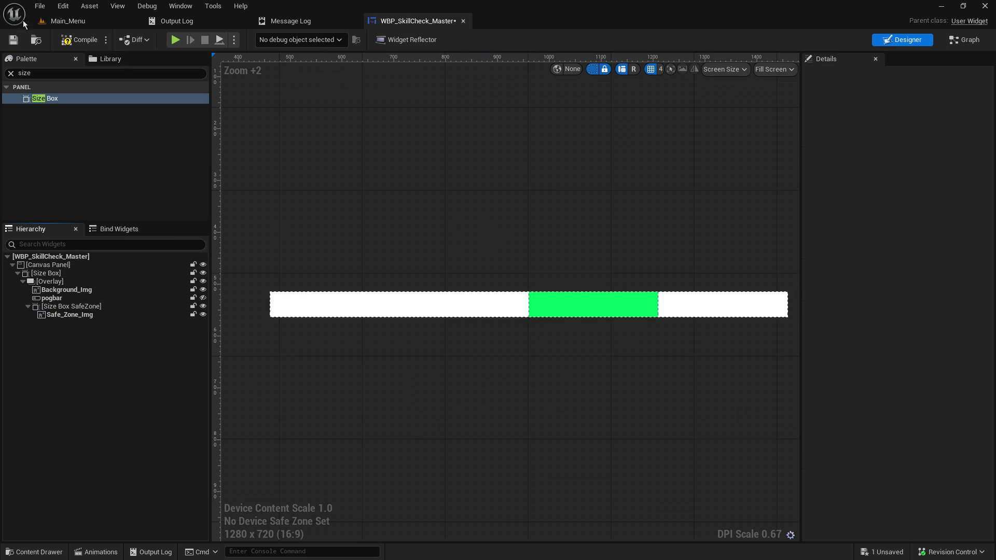
click(43, 100)
drag(44, 102, 71, 282)
right_click(66, 323)
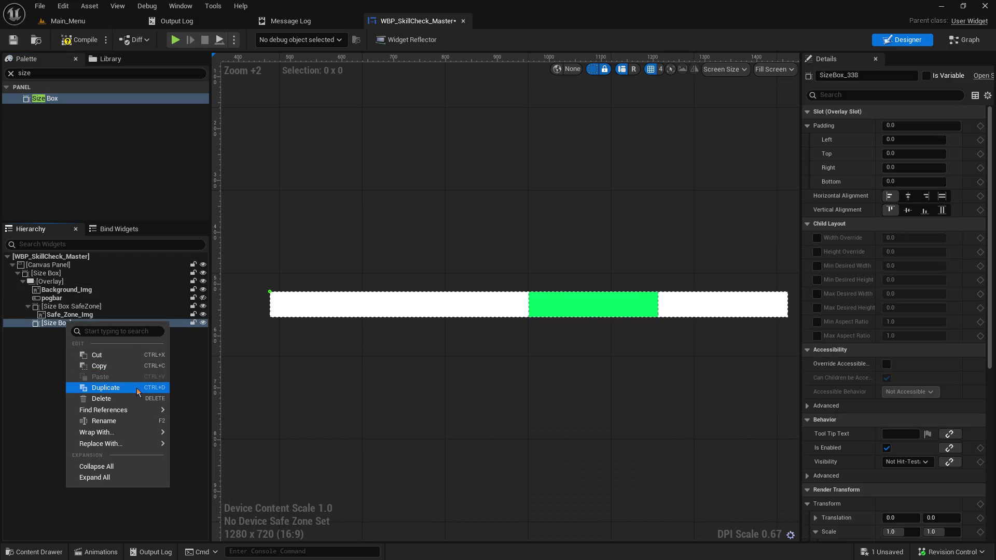
click(126, 422)
key(End)
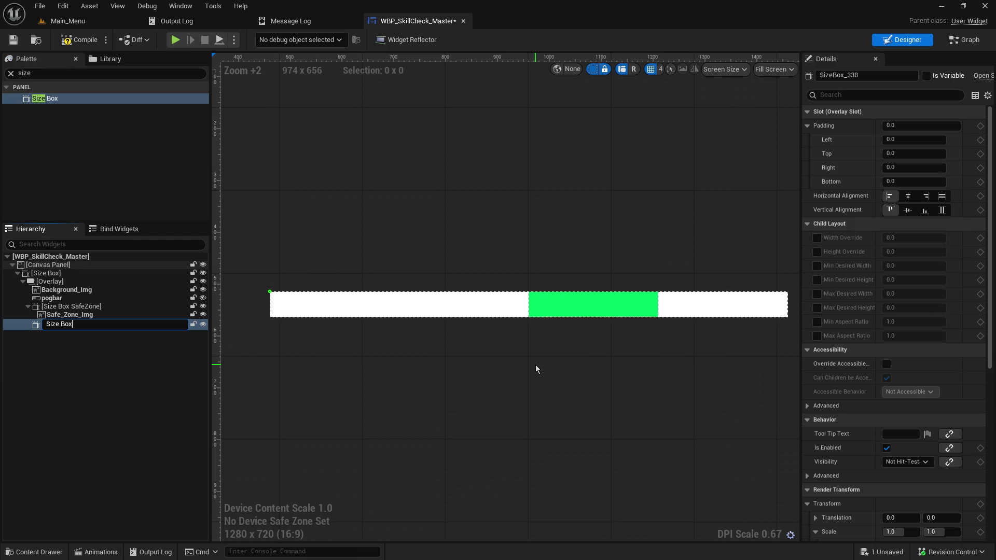
text(Ind)
text(icator)
key(Return)
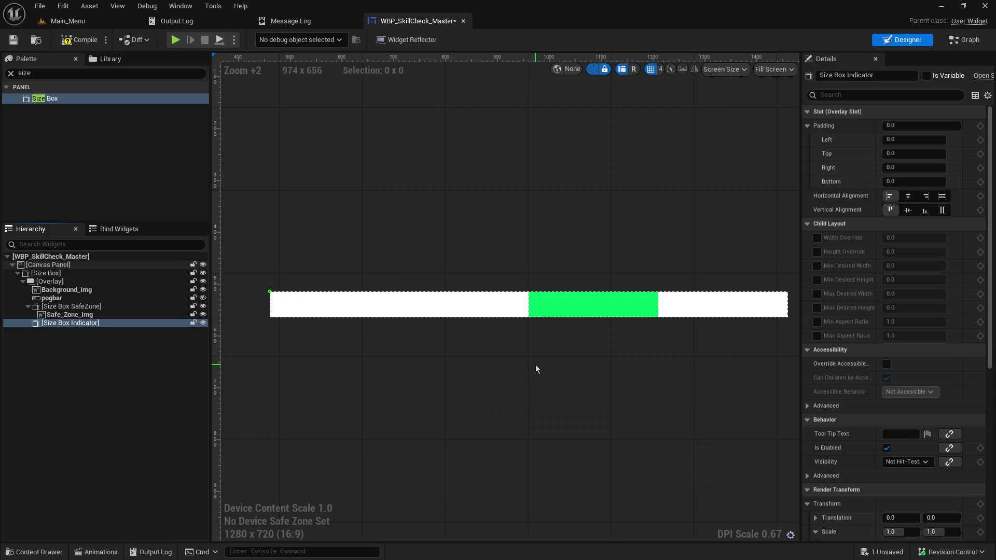
double_click(25, 73)
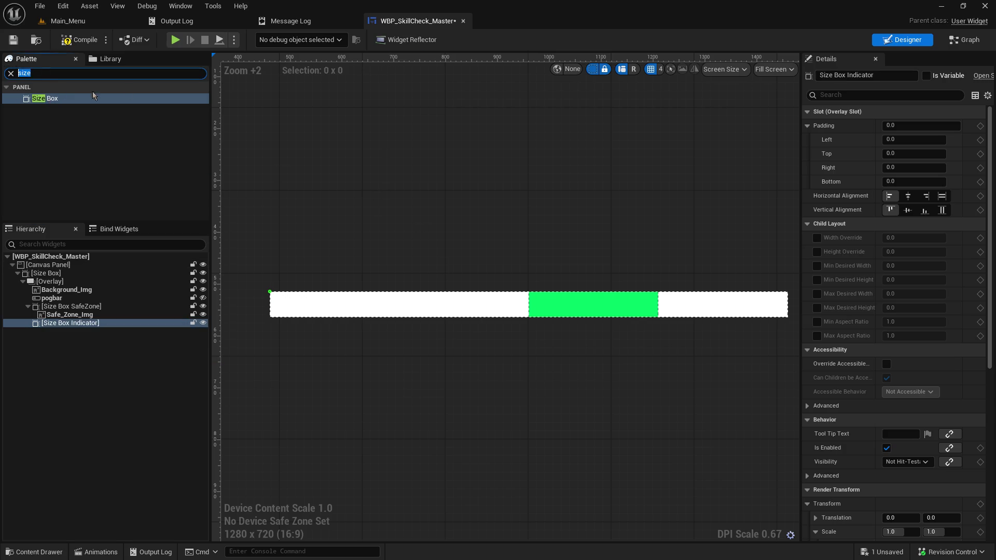
text(ima)
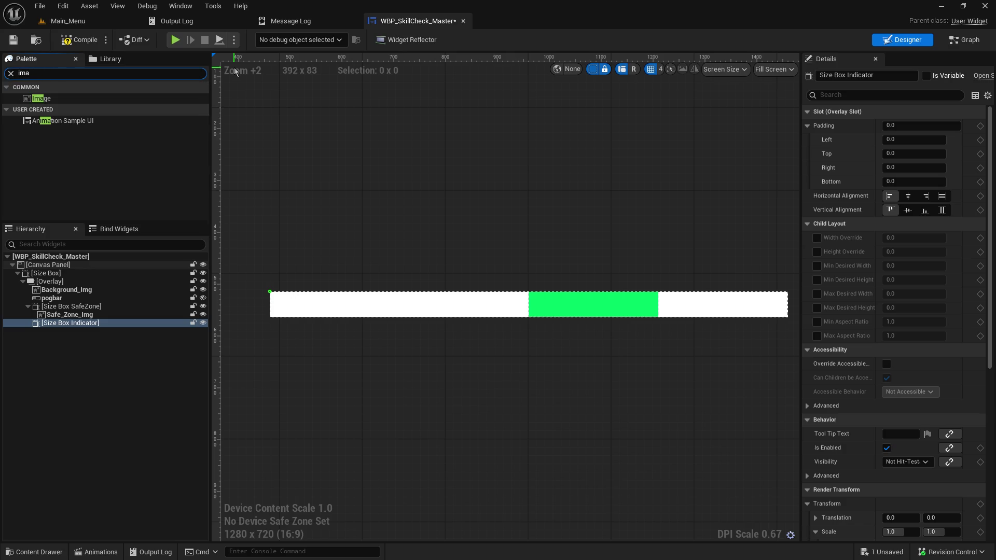
Step: Add Image_406 inside Size Box Indicator and tint it yellow C1C400FF
drag(40, 98, 98, 325)
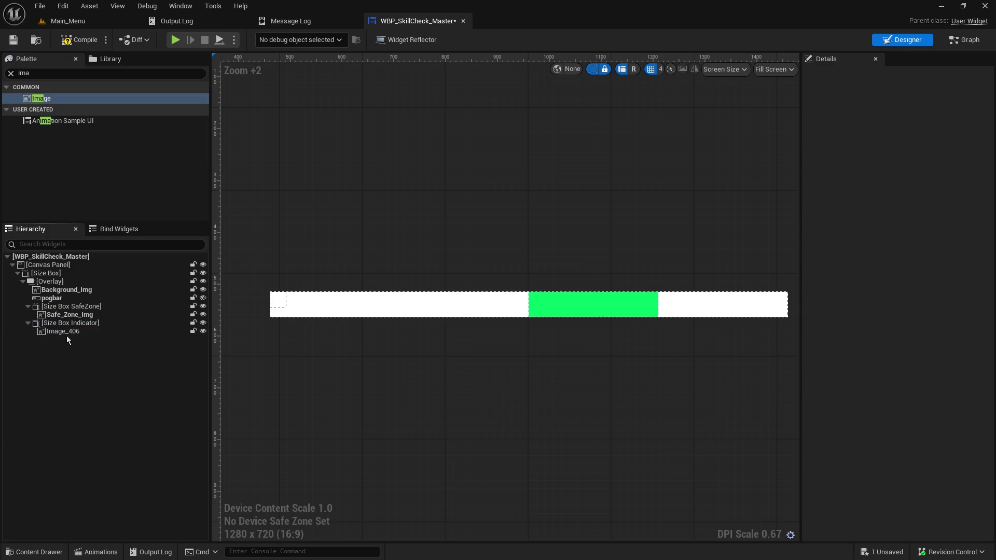
click(71, 334)
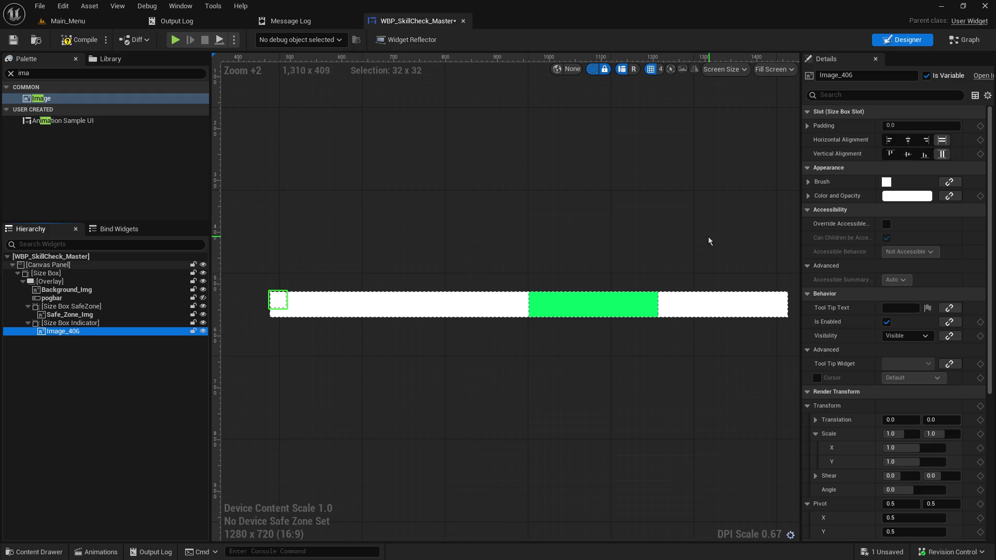
click(891, 196)
mouse_move(707, 278)
mouse_down()
mouse_move(702, 242)
mouse_move(700, 285)
mouse_up()
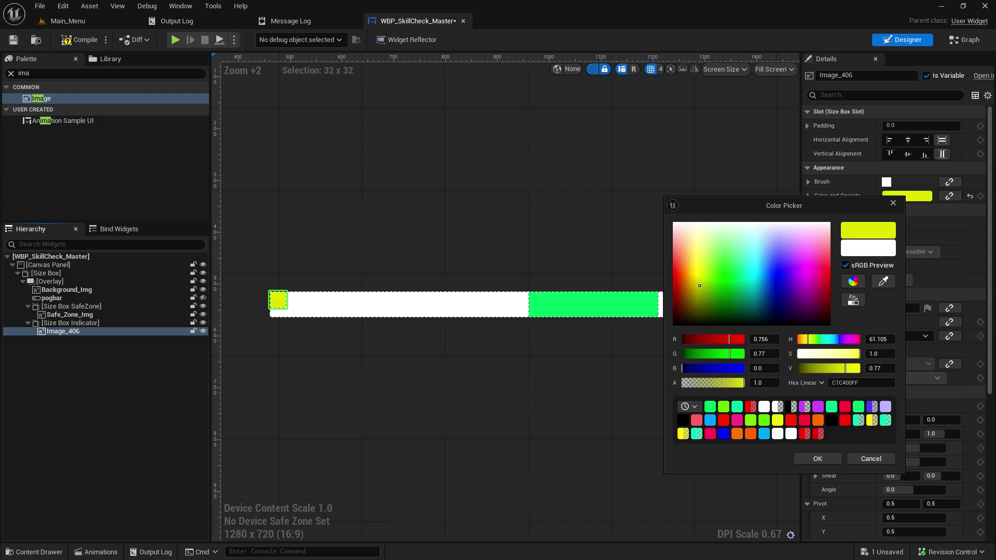
click(818, 459)
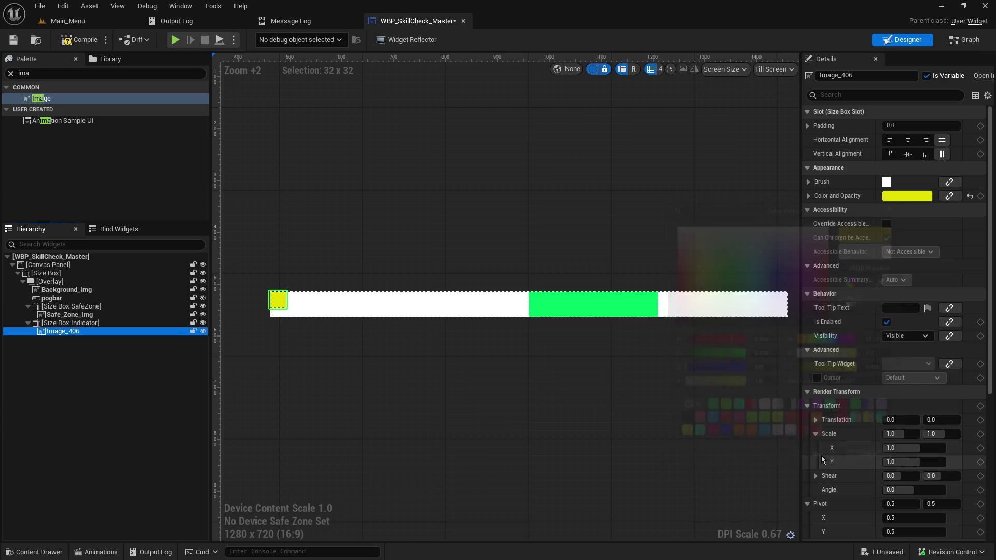
click(124, 323)
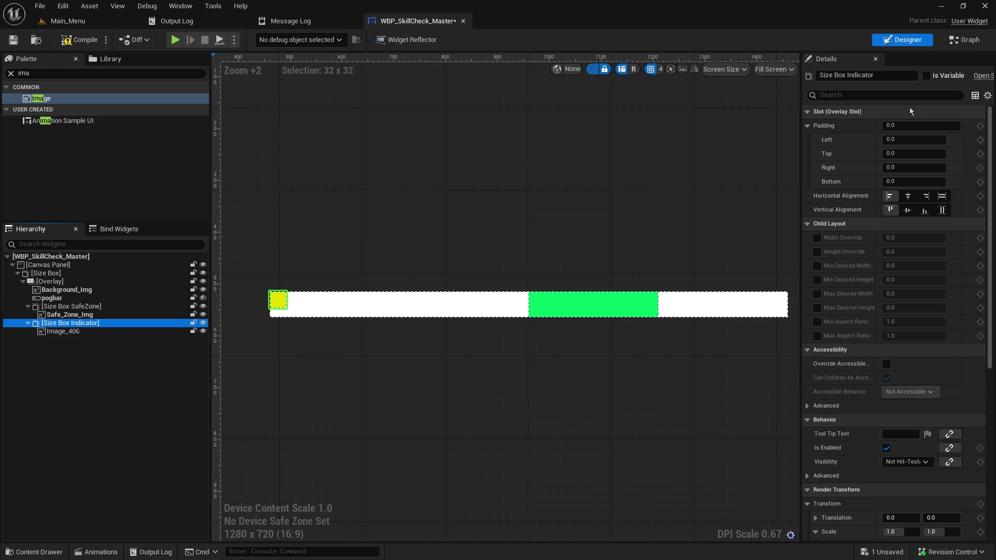
Step: Select the Size Box Indicator in the widget hierarchy
click(61, 334)
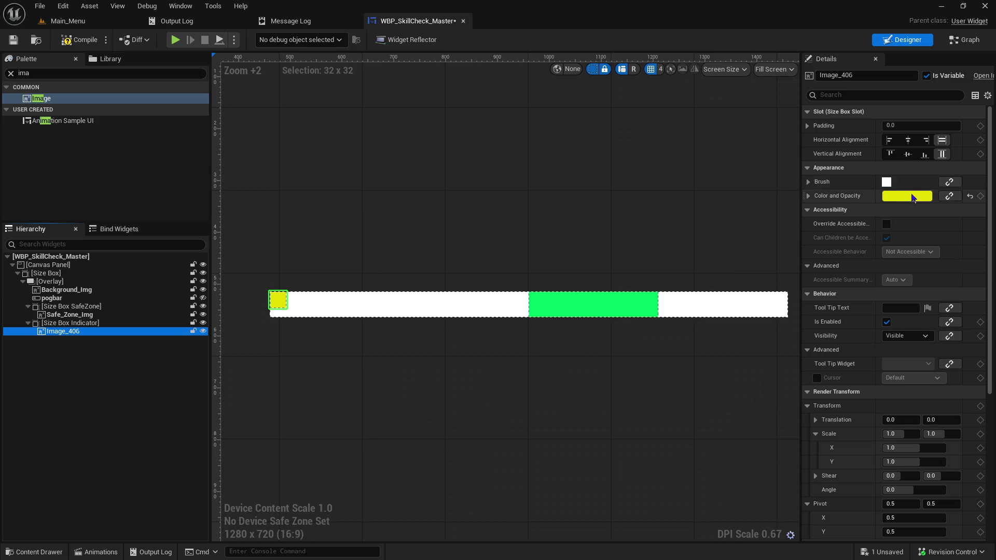
scroll(908, 434, down, 3)
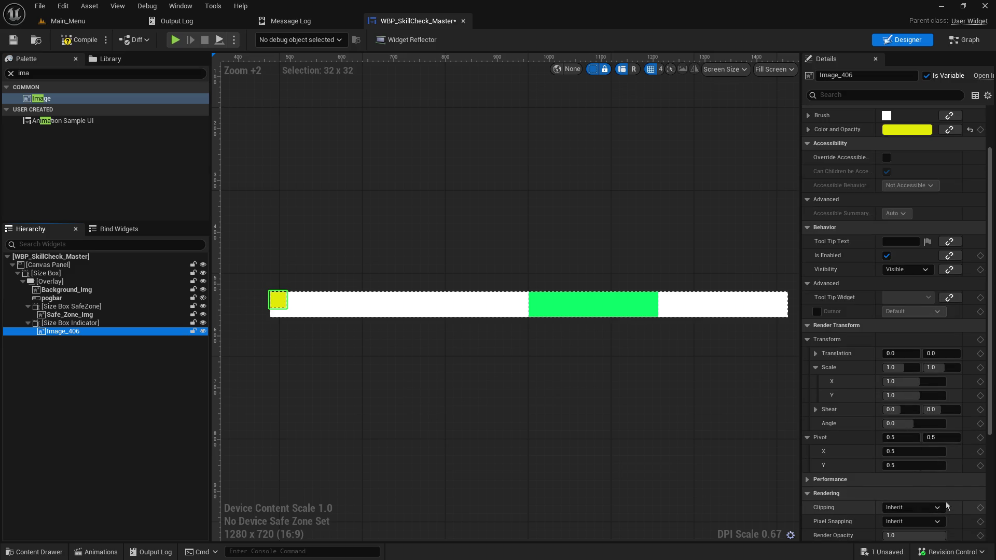
scroll(945, 502, down, 2)
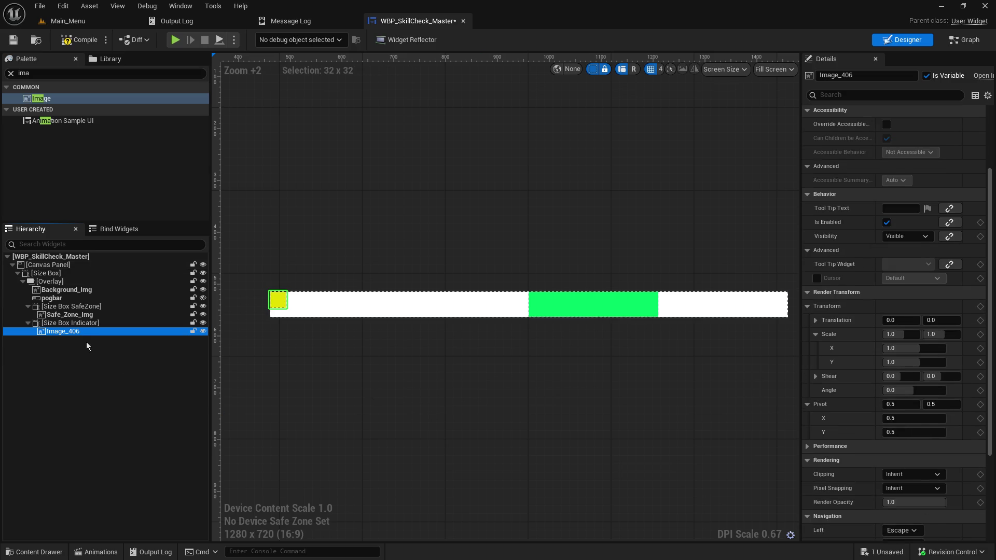
click(82, 323)
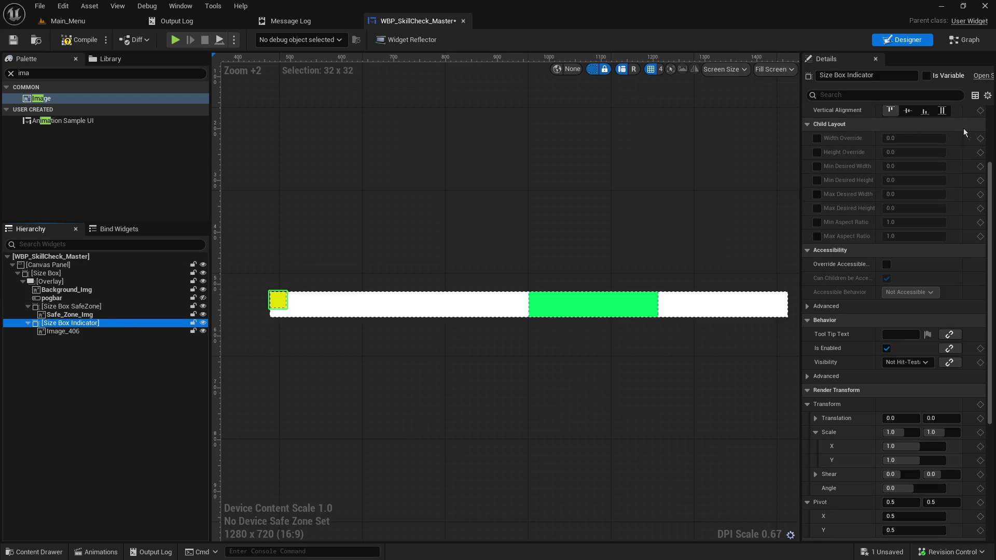
scroll(892, 311, up, 4)
Step: Set the indicator's slot to Left horizontal alignment and Fill vertical alignment
click(942, 197)
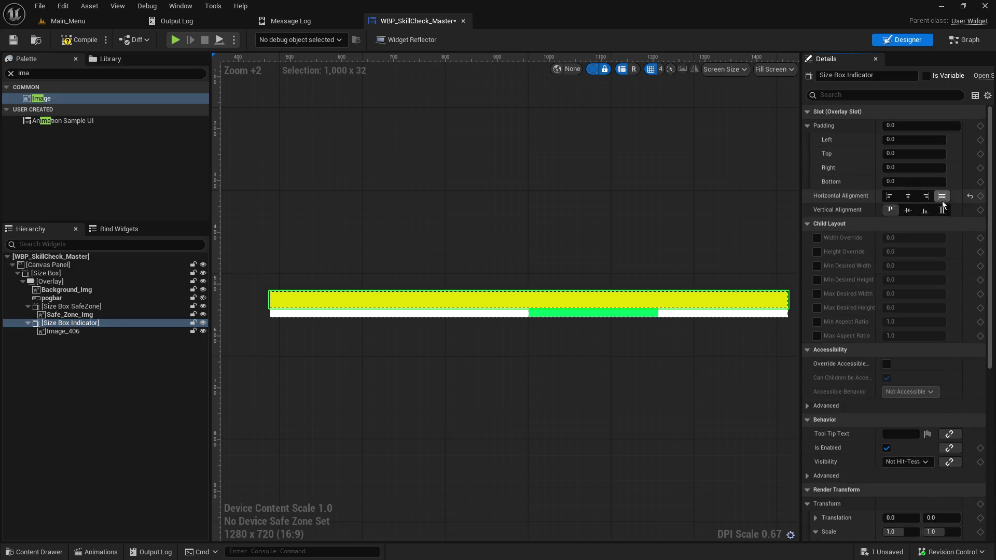
click(942, 210)
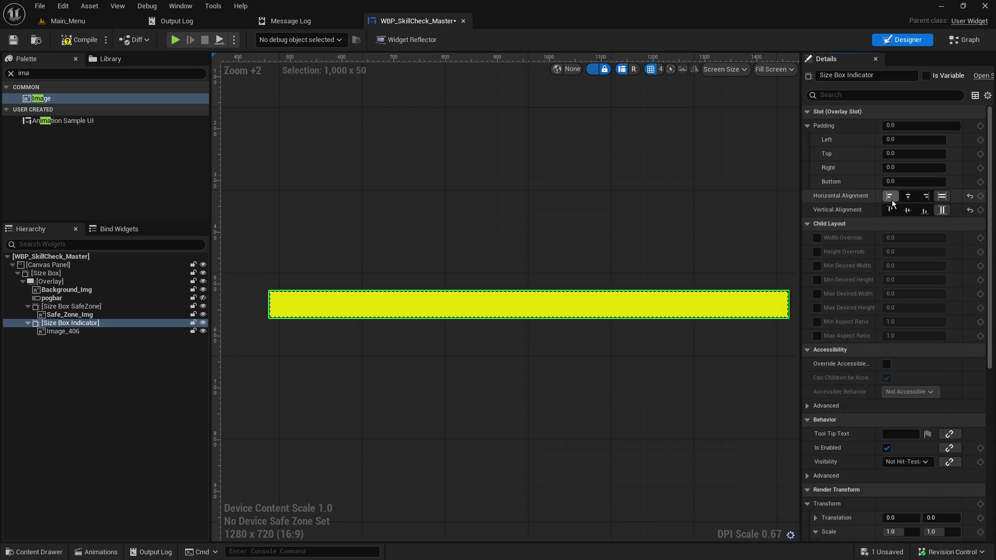
click(908, 197)
click(908, 212)
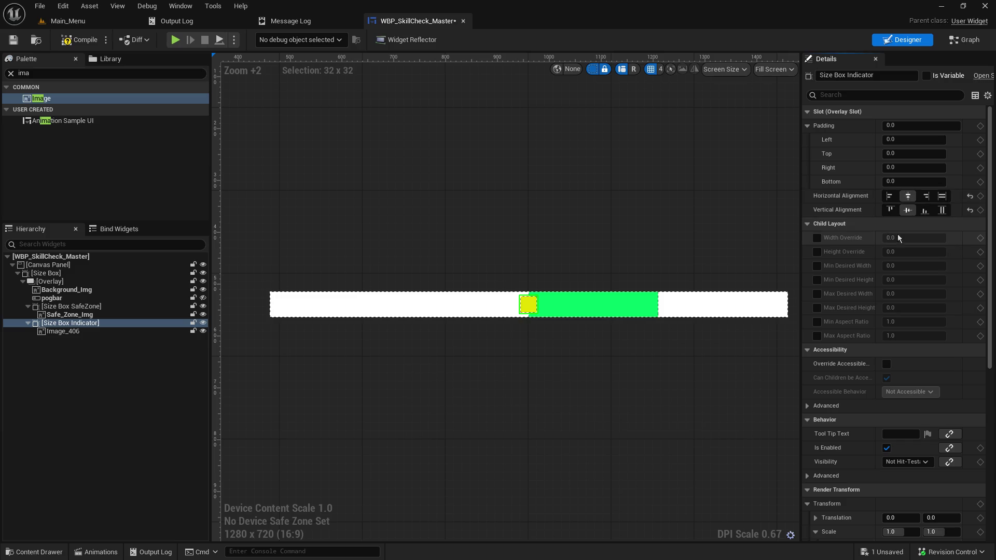
click(890, 196)
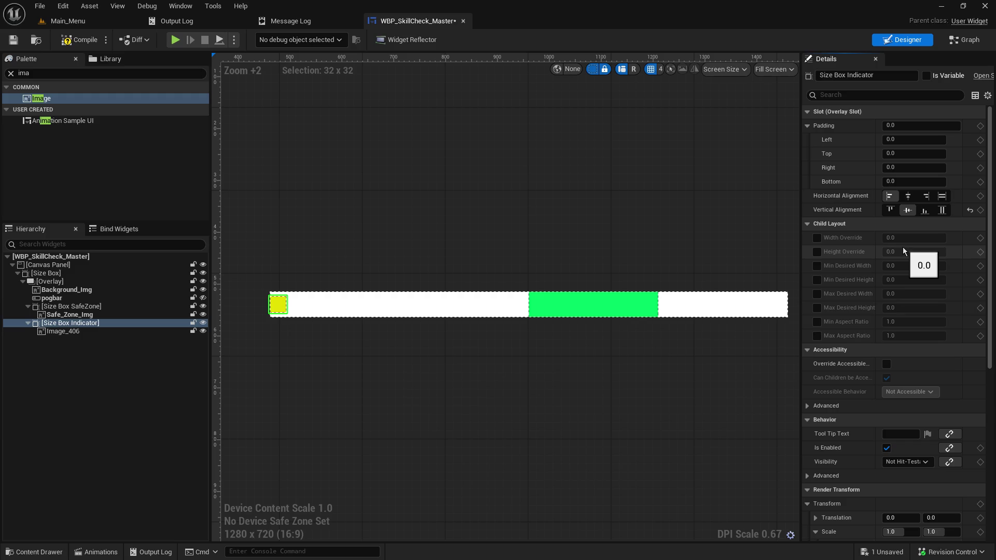
click(925, 210)
click(891, 211)
click(942, 210)
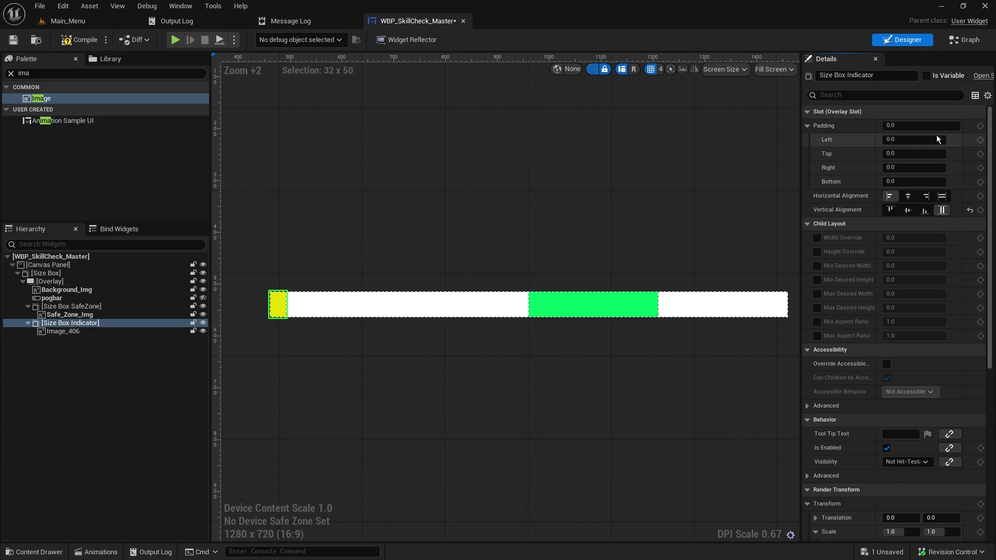
Step: Give the Size Box Indicator -15 top and bottom padding so it overhangs the bar
click(917, 154)
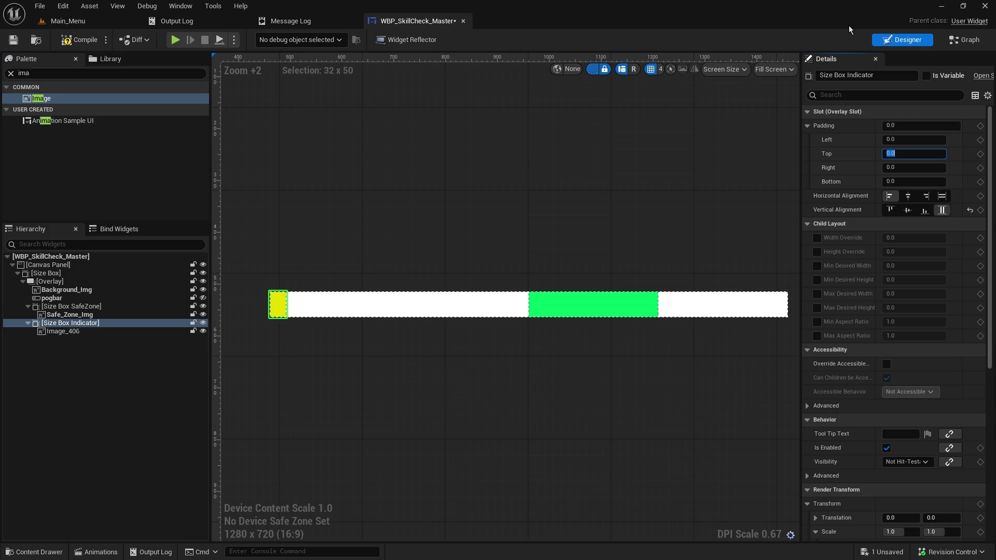
key(Home)
text(-5)
key(Return)
key(BackSpace)
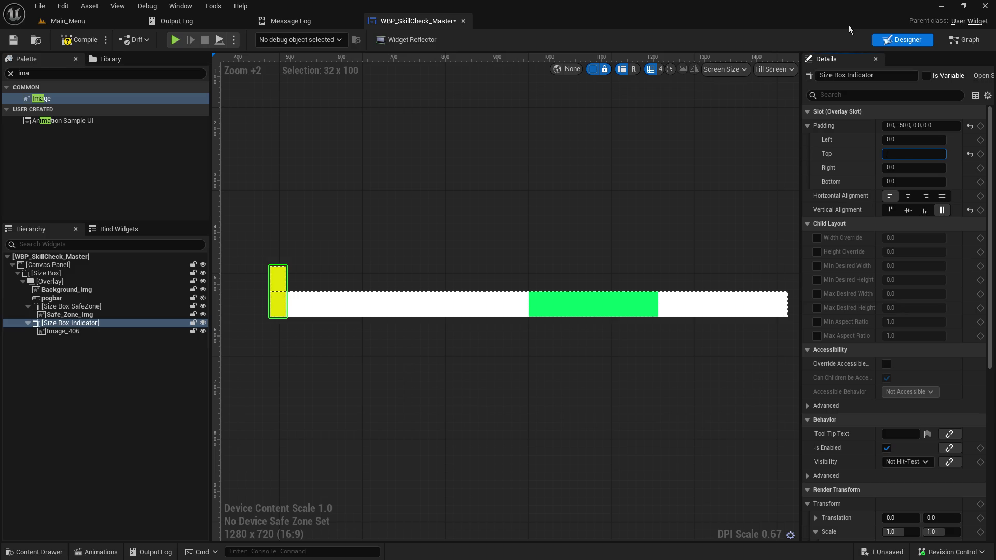
text(-10)
key(Return)
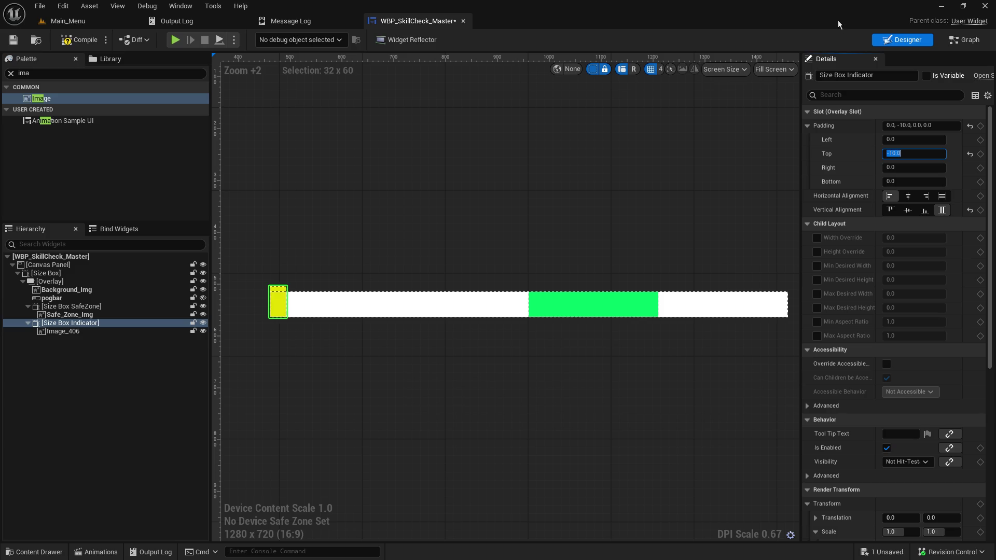
key(Right)
key(Return)
click(912, 180)
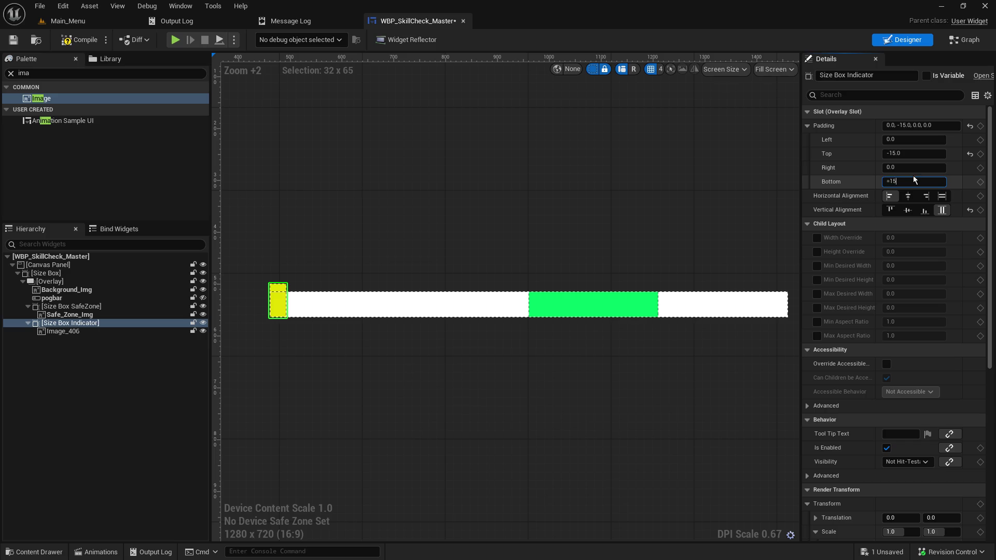
key(Return)
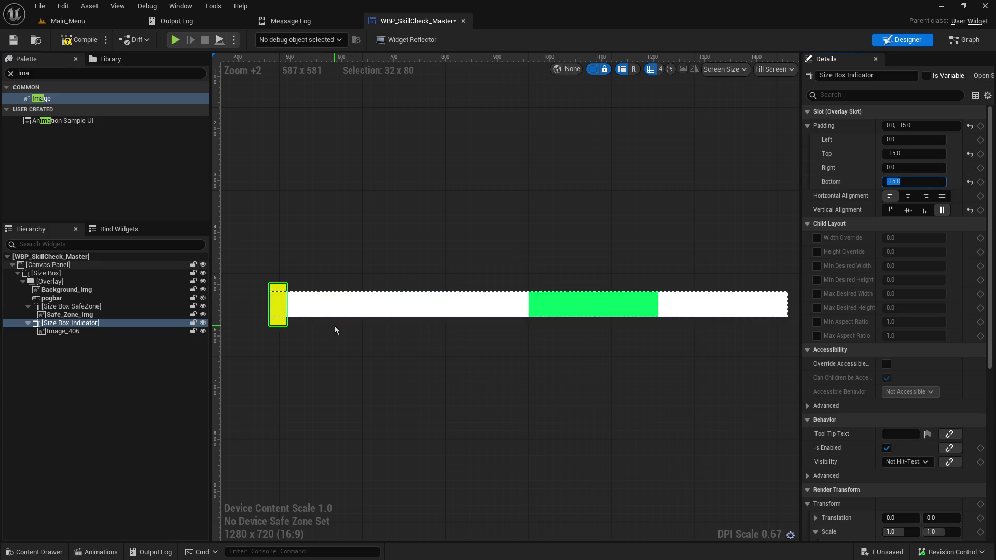
Step: Enable Width Override on the indicator, settling on a width of 5
scroll(926, 437, down, 5)
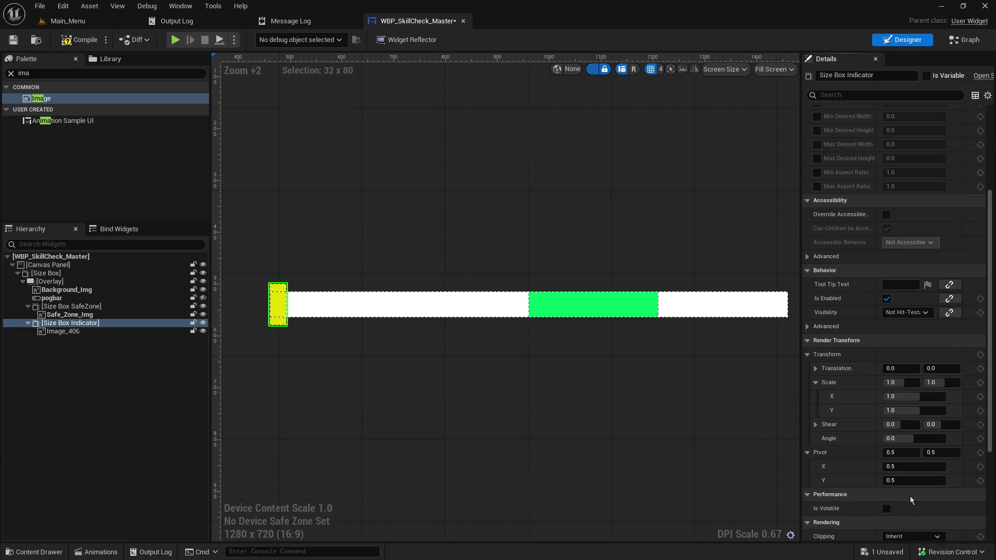
scroll(888, 489, up, 3)
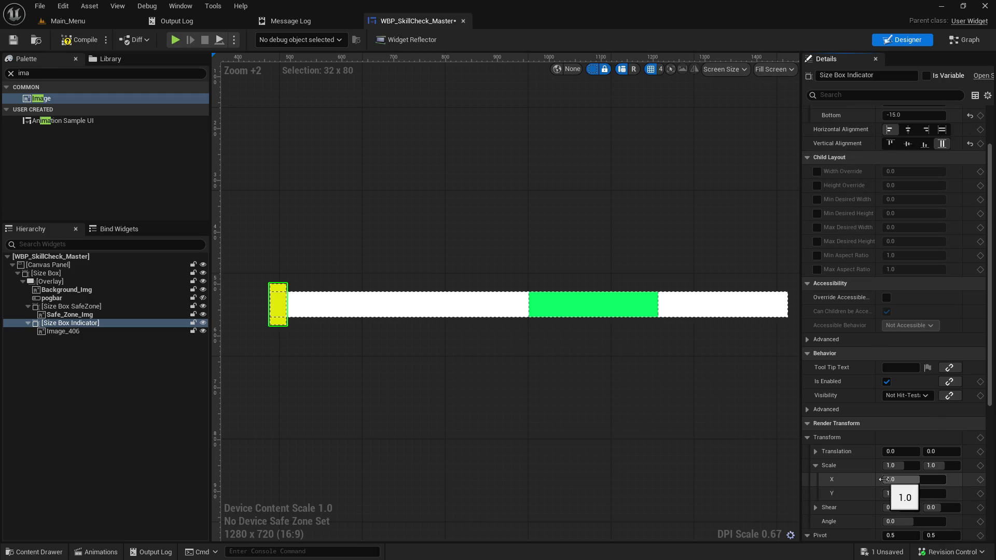
scroll(883, 479, up, 2)
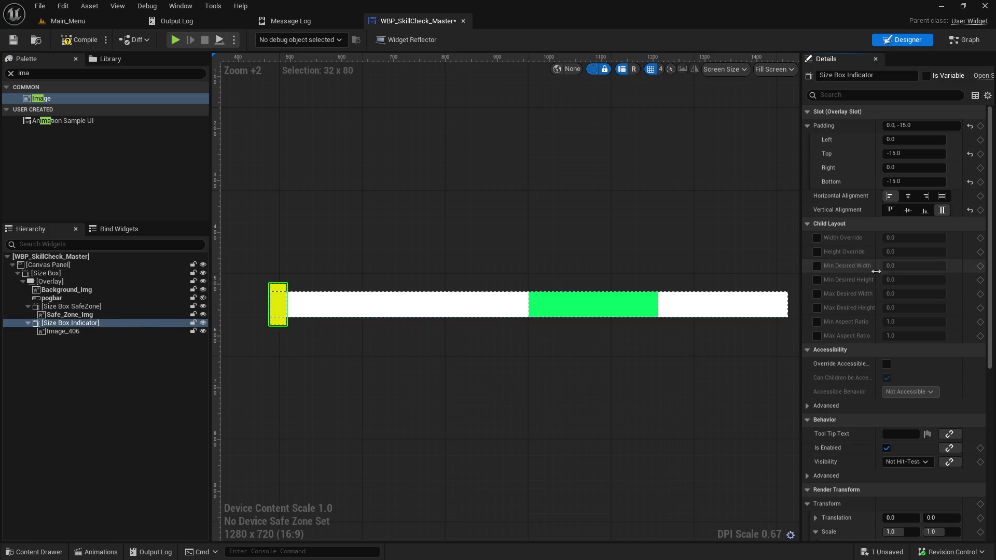
click(817, 238)
click(912, 238)
text(10)
key(Return)
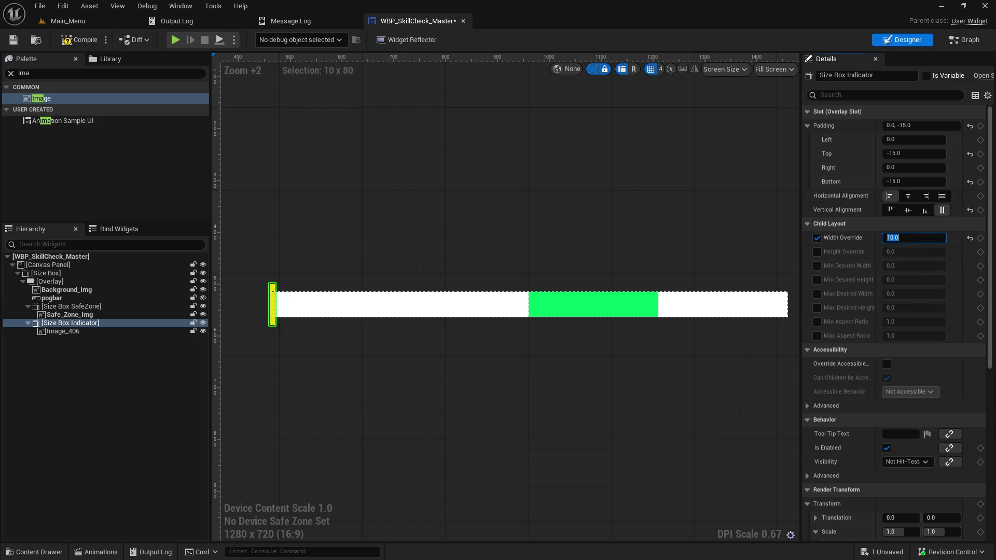
text(5)
key(Return)
click(404, 247)
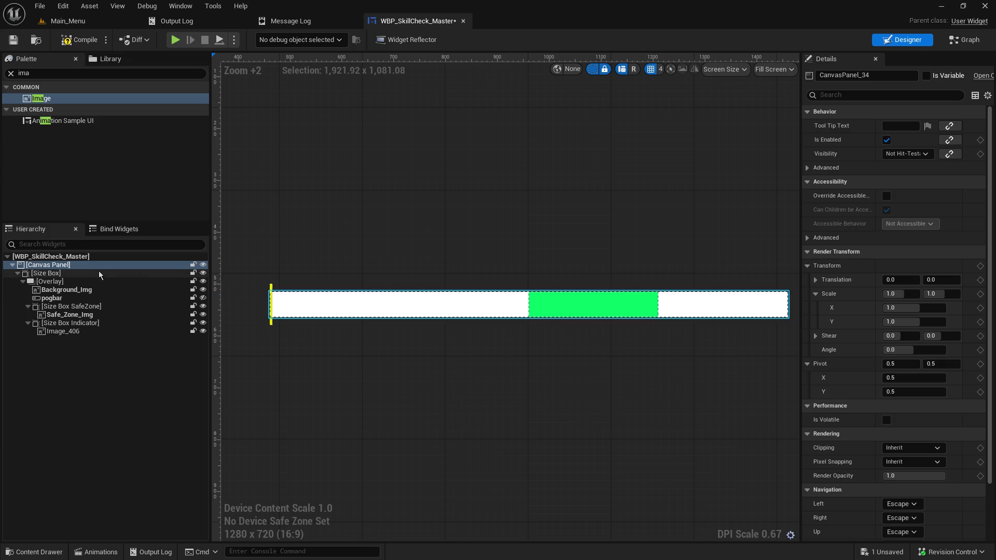
Step: Recolour Image_406 from yellow to red and hide the dashed design outlines
click(90, 331)
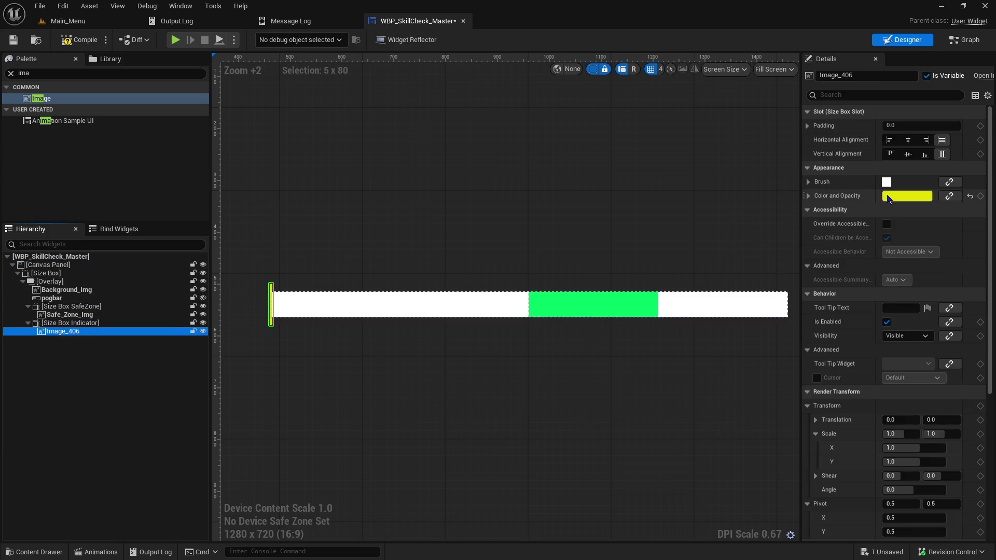
click(902, 196)
drag(764, 291, 658, 283)
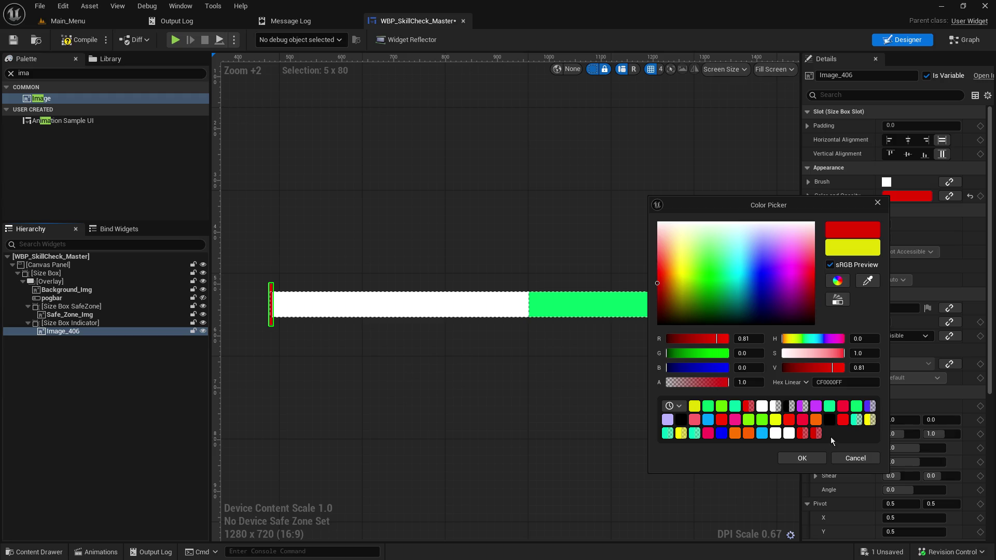
click(802, 458)
click(391, 354)
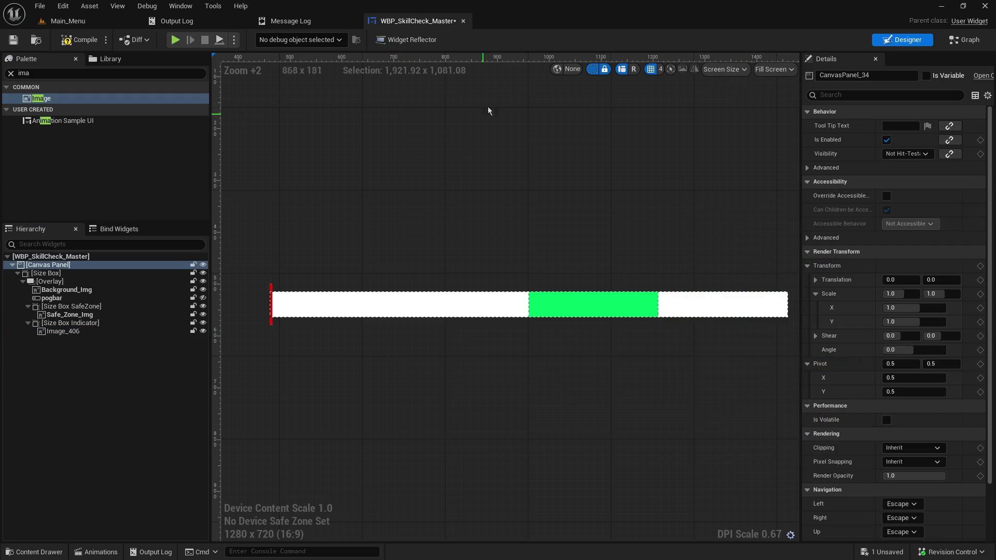
click(589, 69)
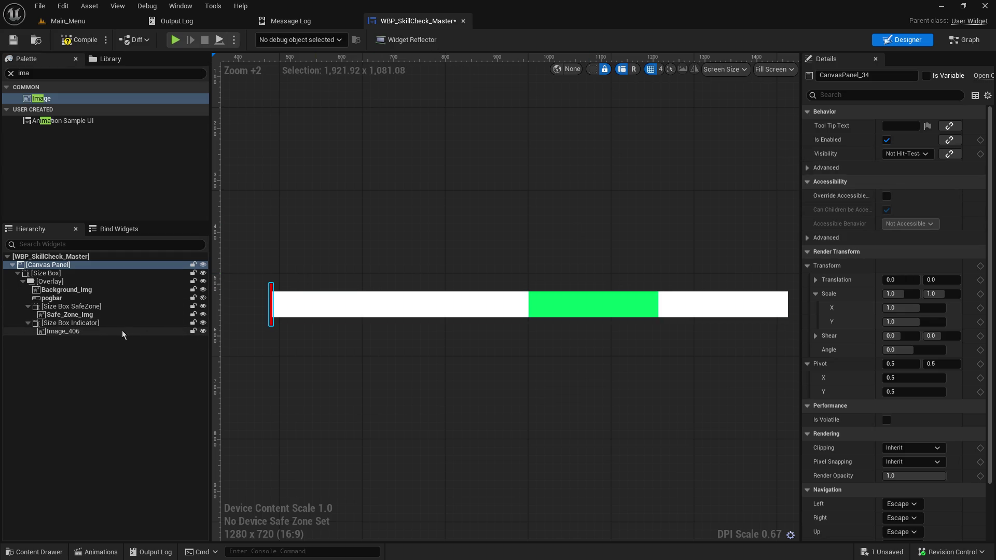
click(111, 323)
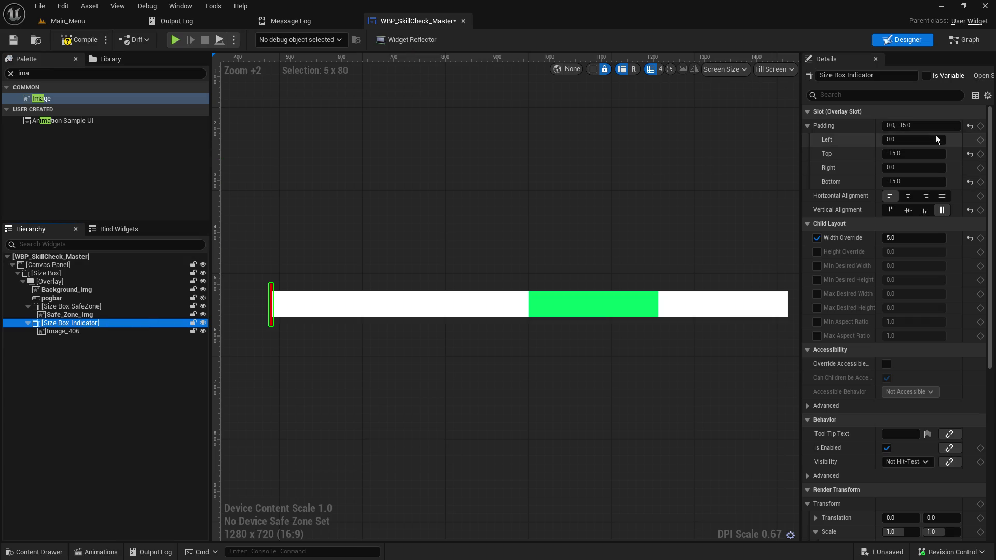
Step: Try Left padding values of 50, 100, 150 and 200 on the Size Box Indicator
click(911, 139)
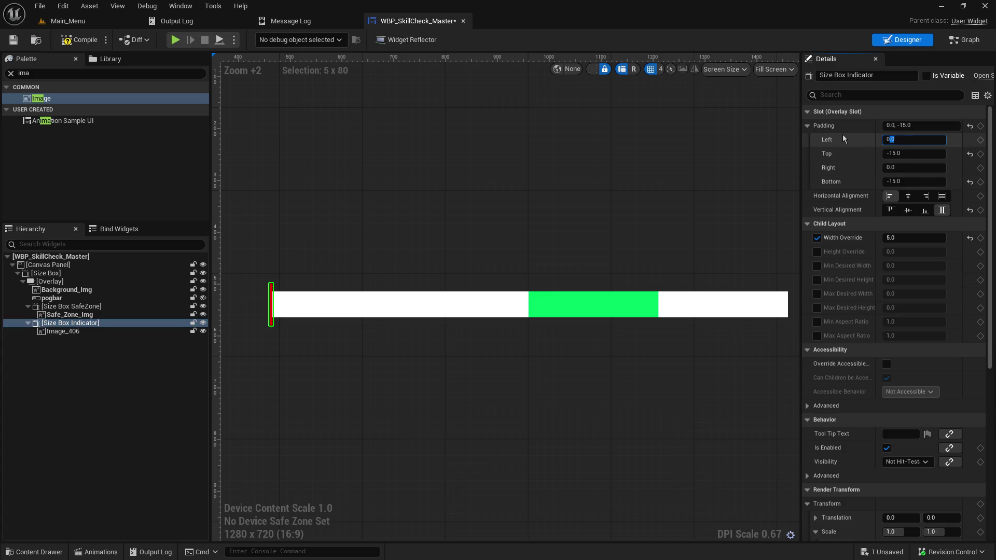
click(904, 141)
click(927, 139)
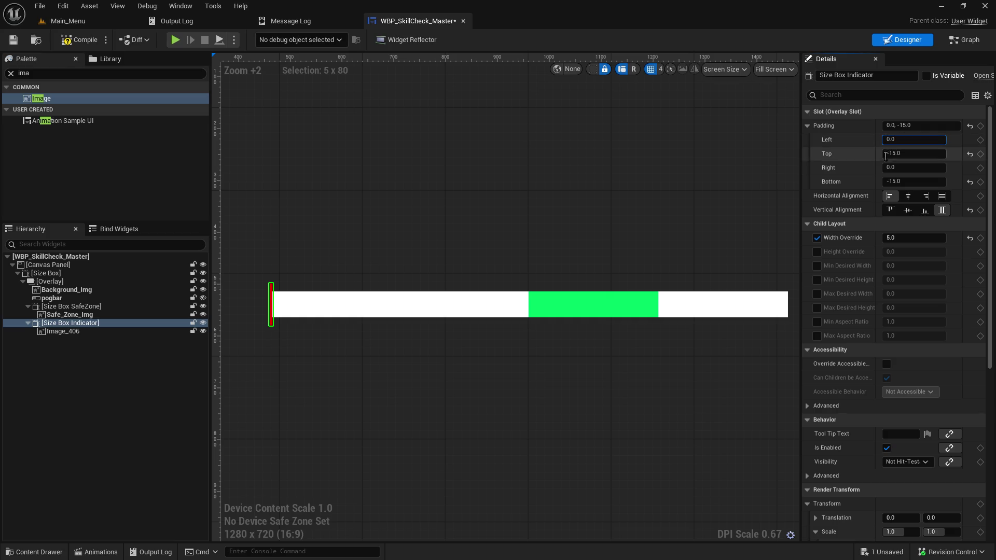
key(Return)
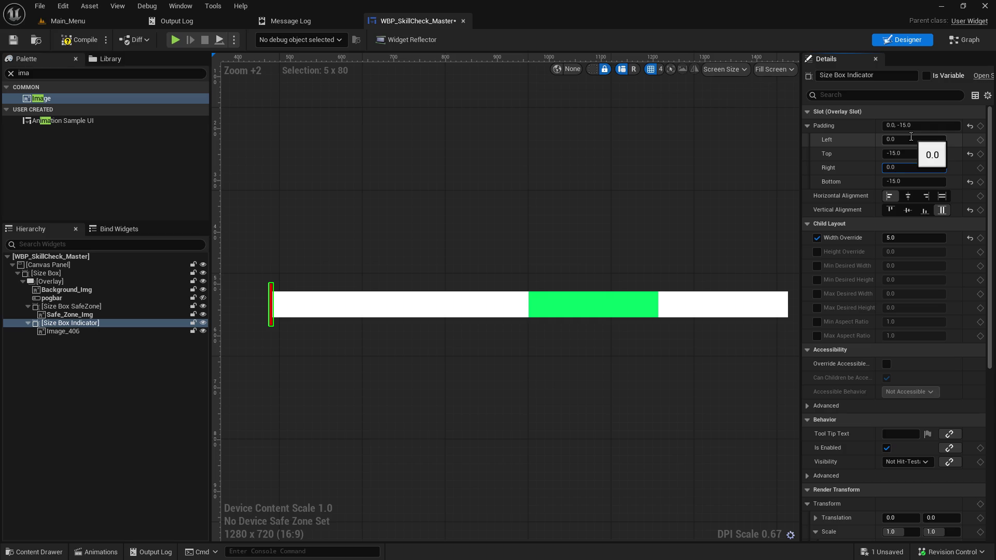
click(890, 140)
text(50)
key(Return)
text(100)
key(Return)
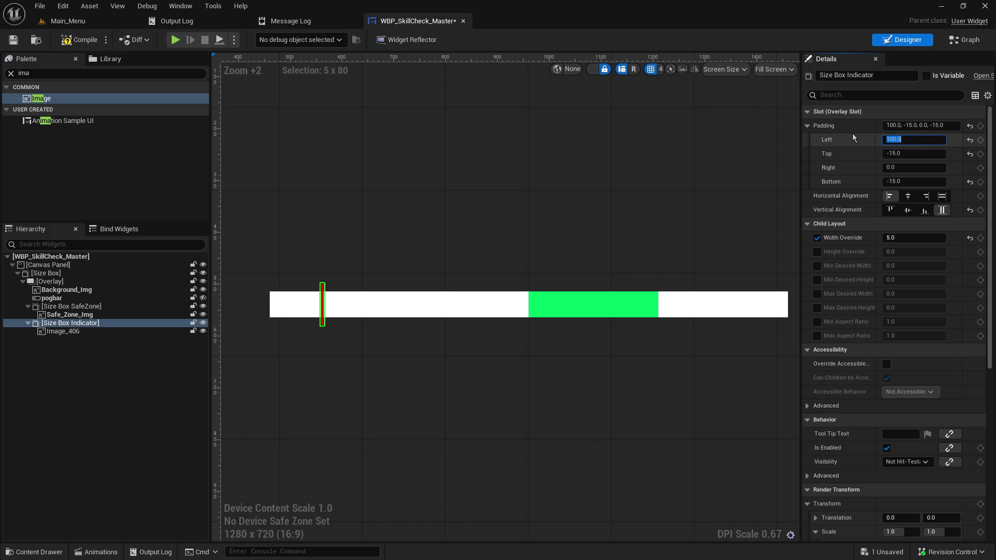
text(150)
key(Return)
text(200)
key(Return)
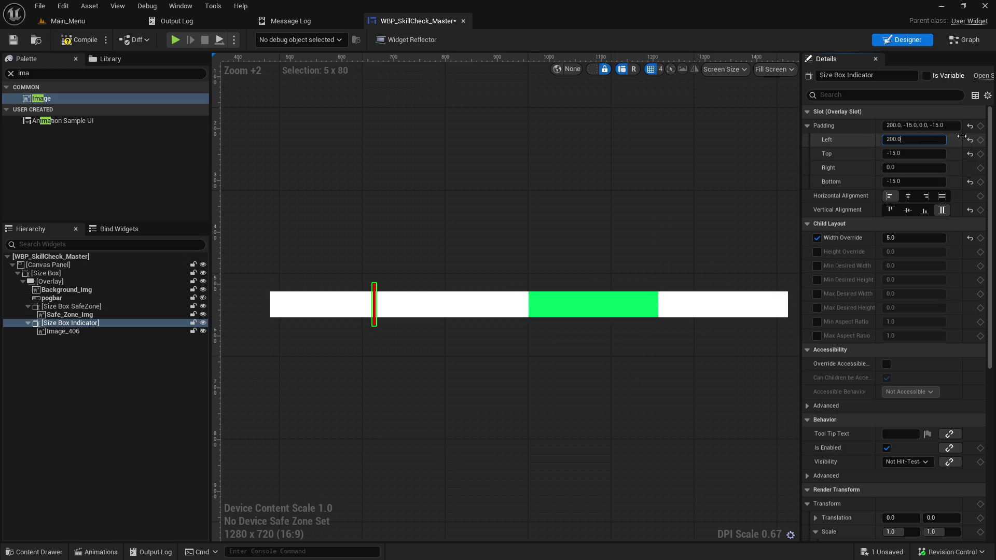
Step: Set Left padding to 500 and check where the indicator sits
click(914, 139)
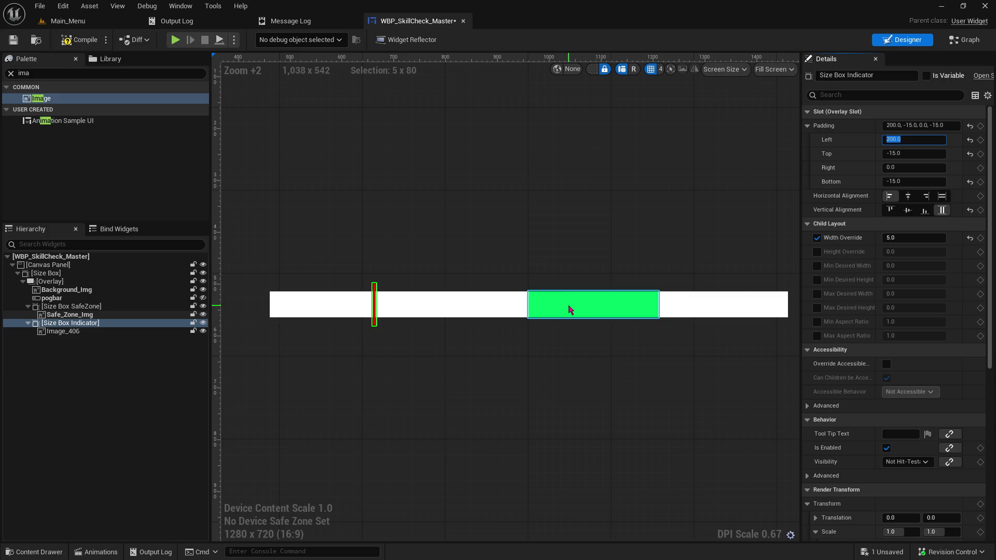
text(500)
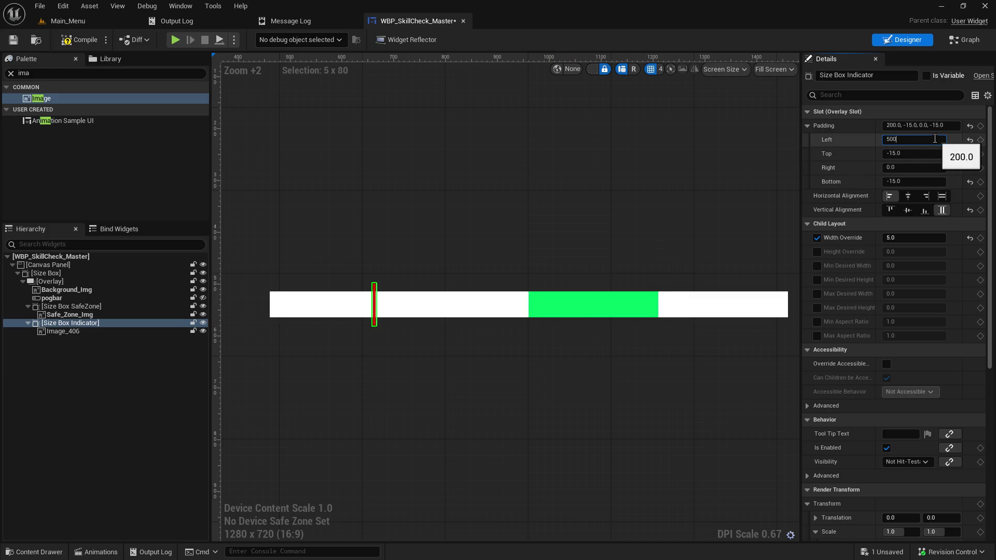
key(Return)
click(517, 436)
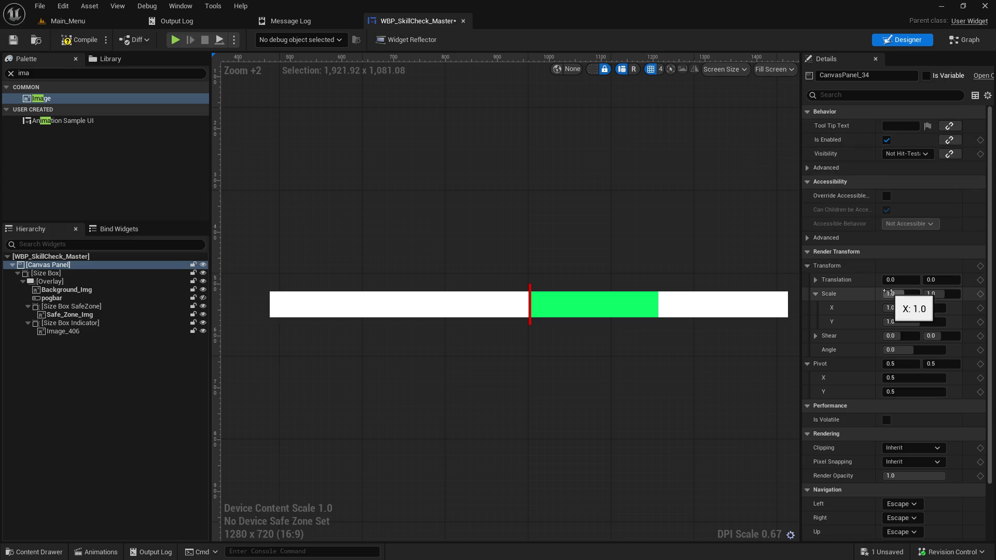
Step: Test Left padding 750, reset it to 0, and save the widget blueprint
click(84, 324)
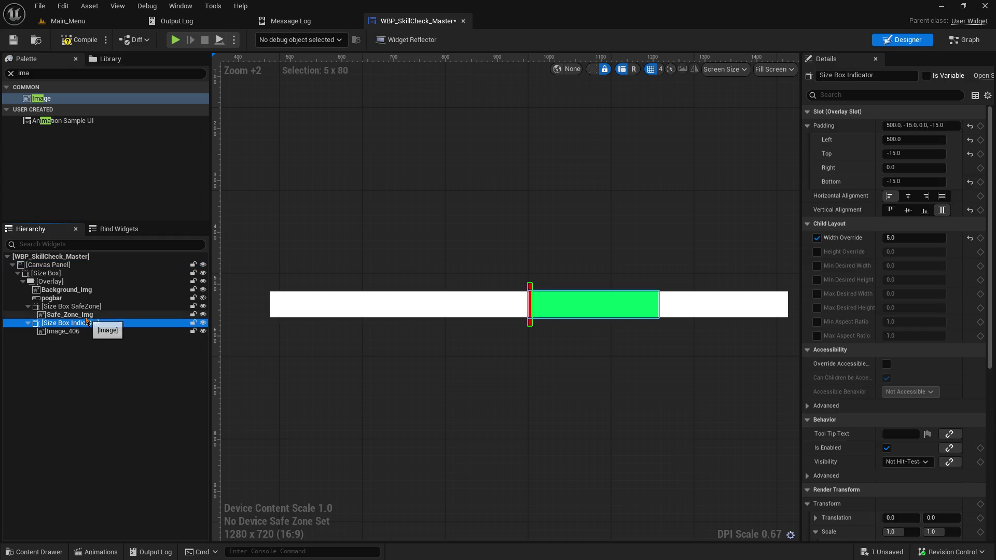
click(909, 139)
text(750)
key(Return)
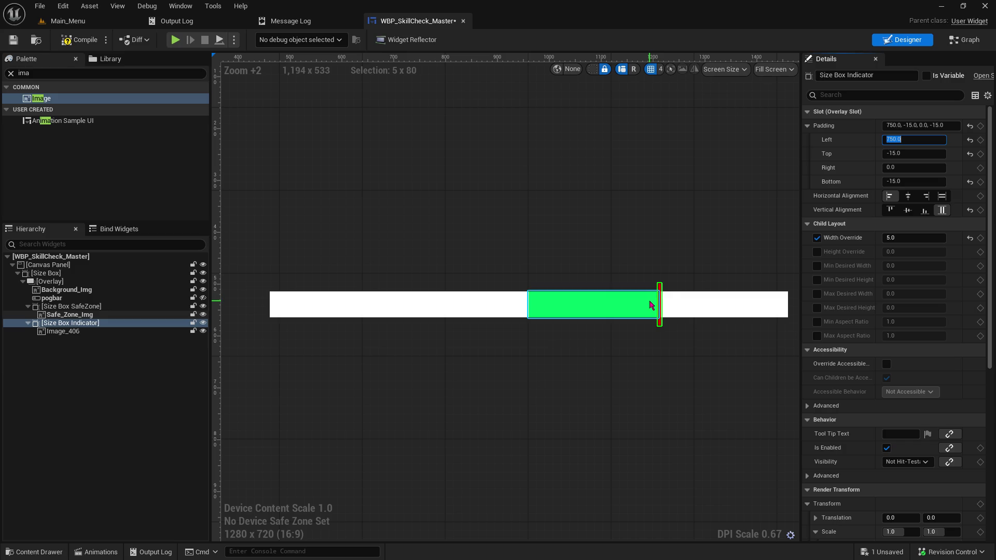
text(0)
key(Return)
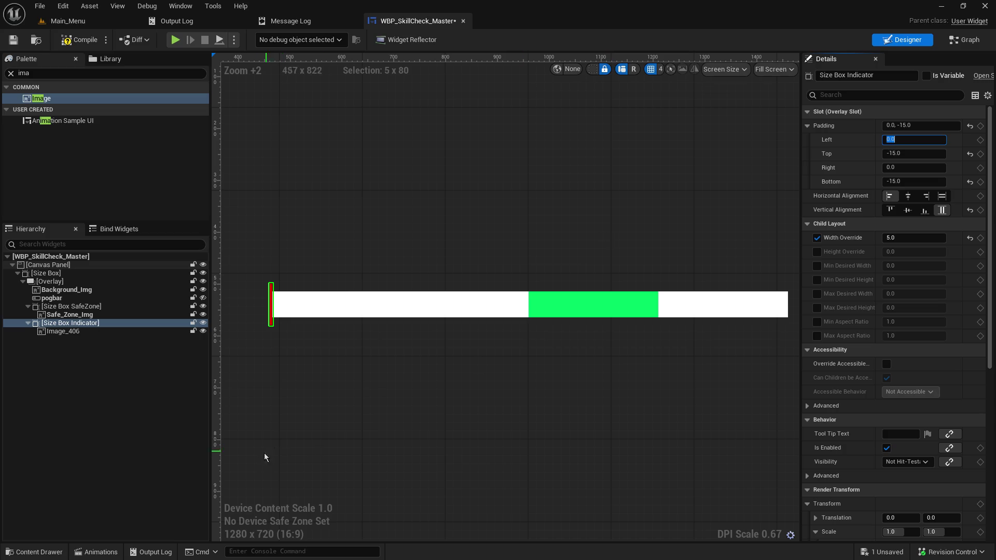
click(13, 40)
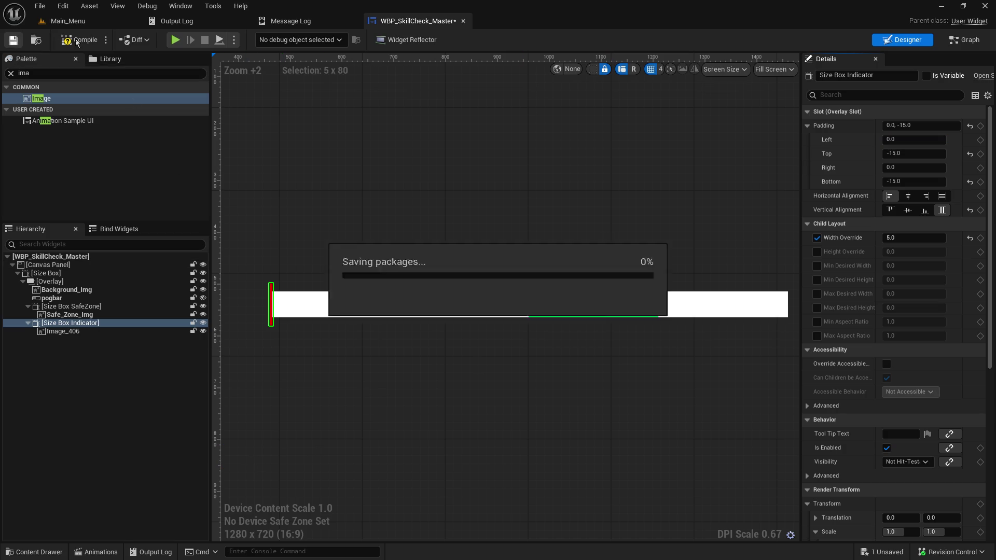
Step: Compile, then create and select a new animation named Progress_Bar_Indicator
click(77, 40)
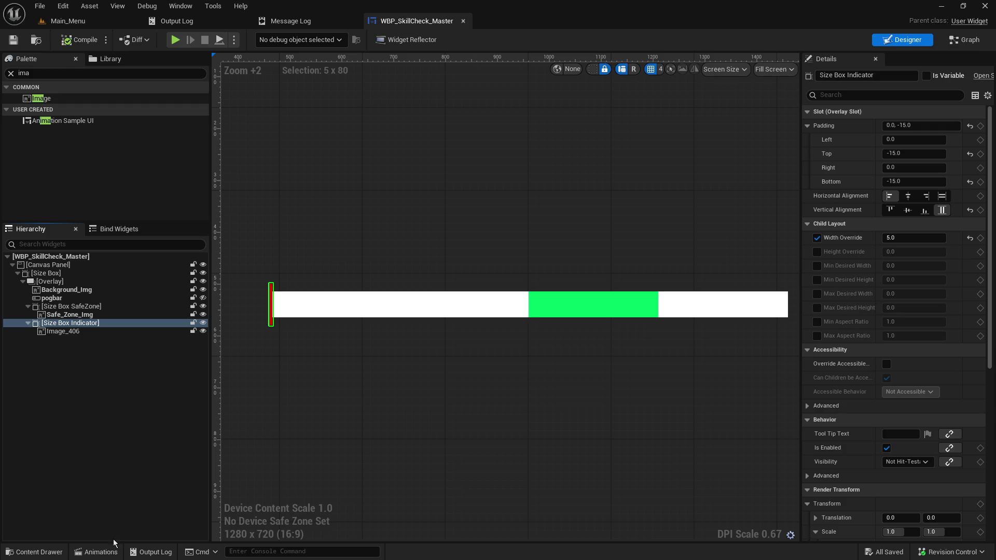
click(101, 552)
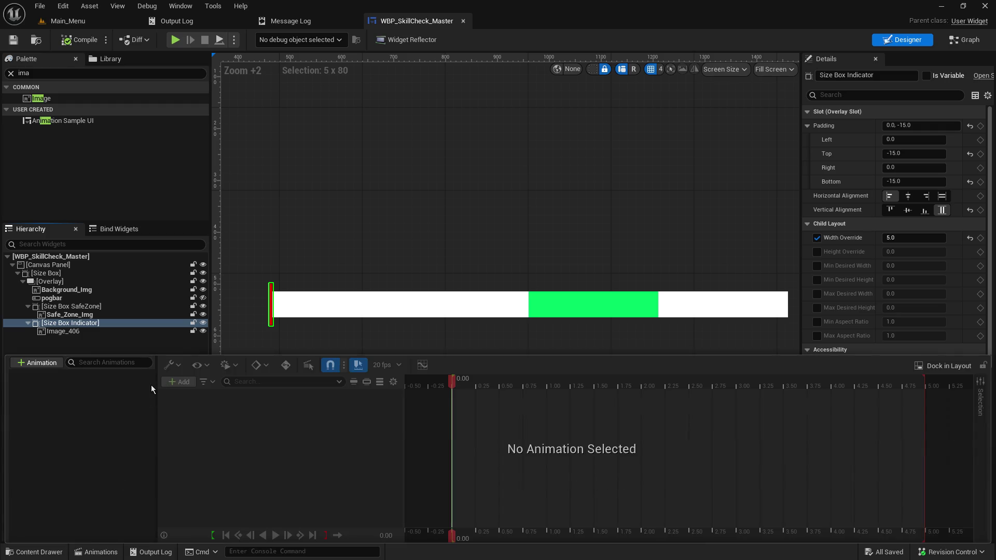
click(36, 365)
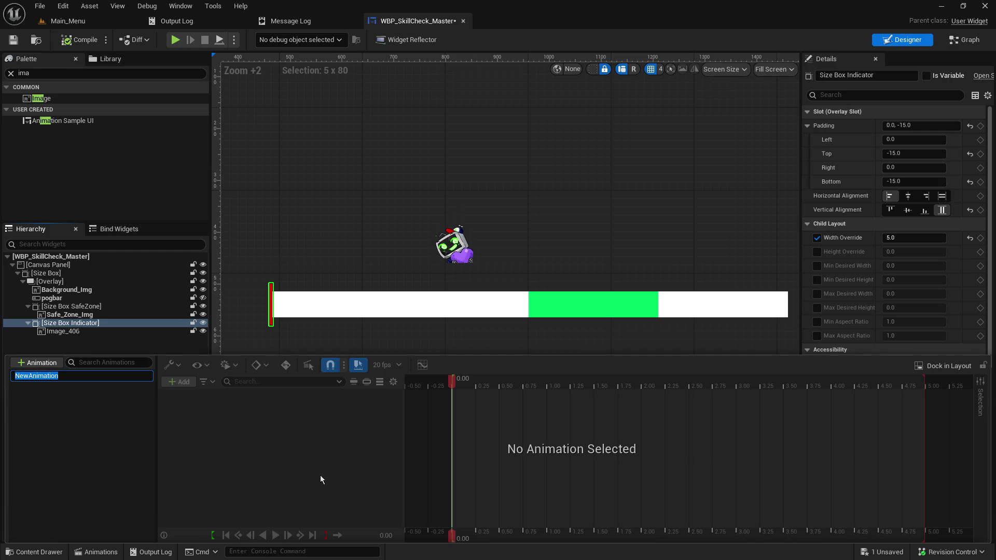
text(Prog)
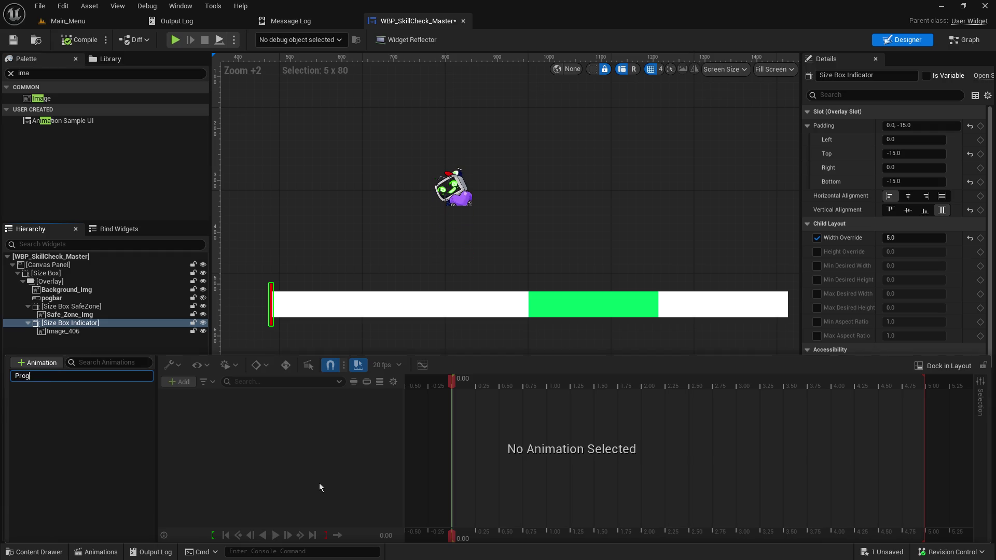
text(ress_BaR)
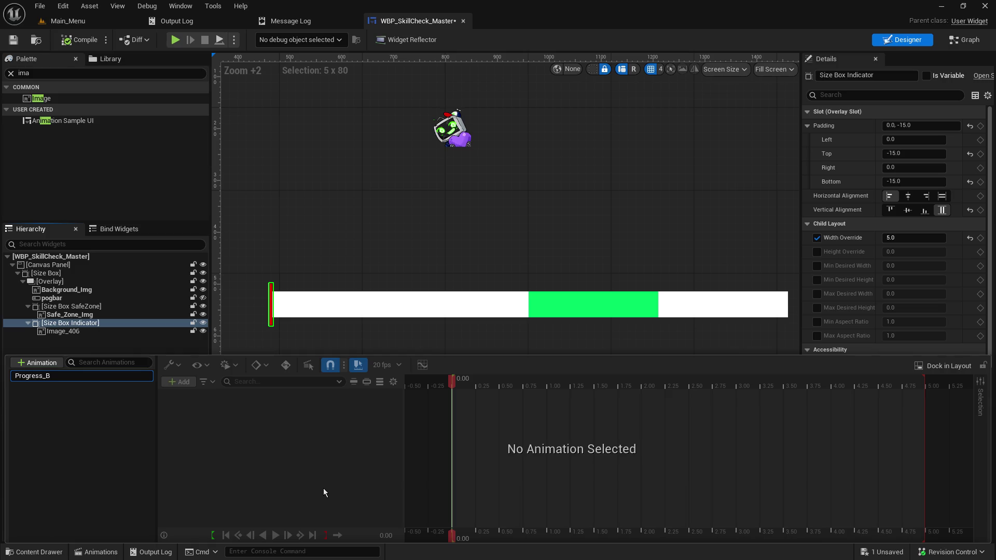
key(BackSpace)
text(r_)
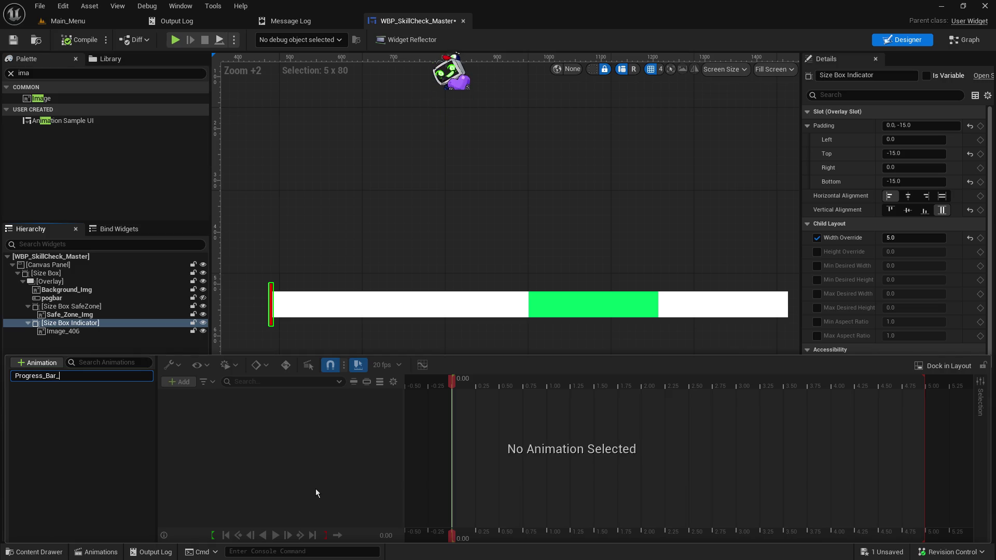
text(Indicator)
key(Return)
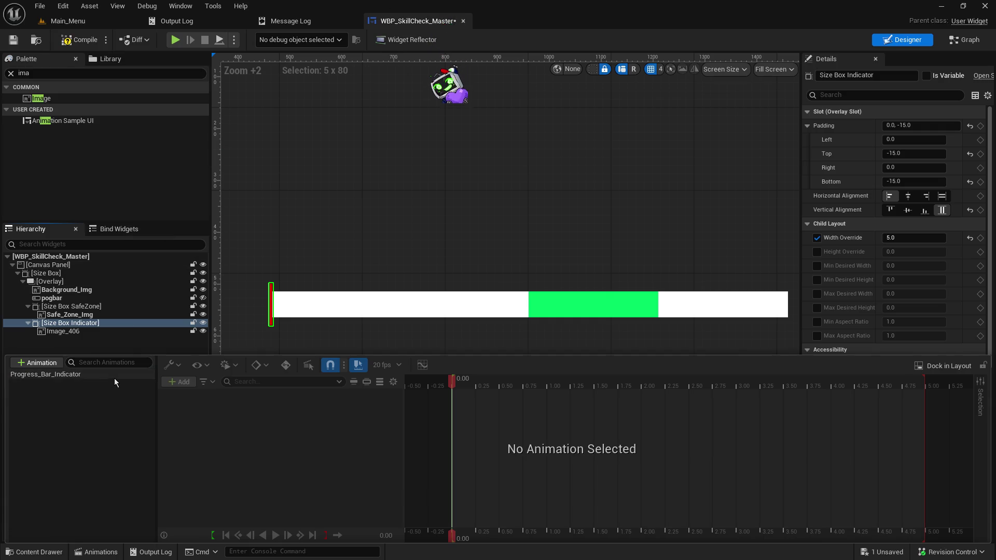
click(110, 377)
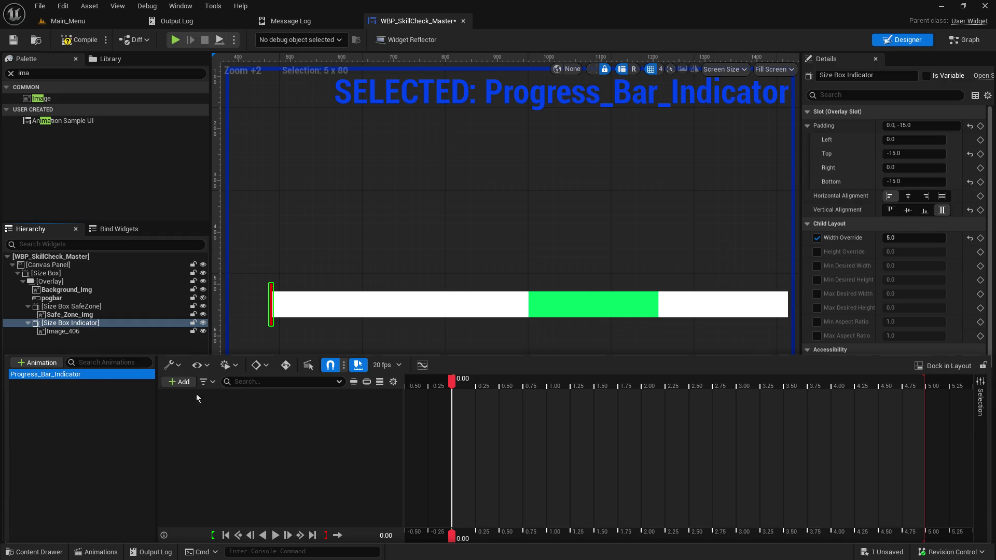
click(180, 383)
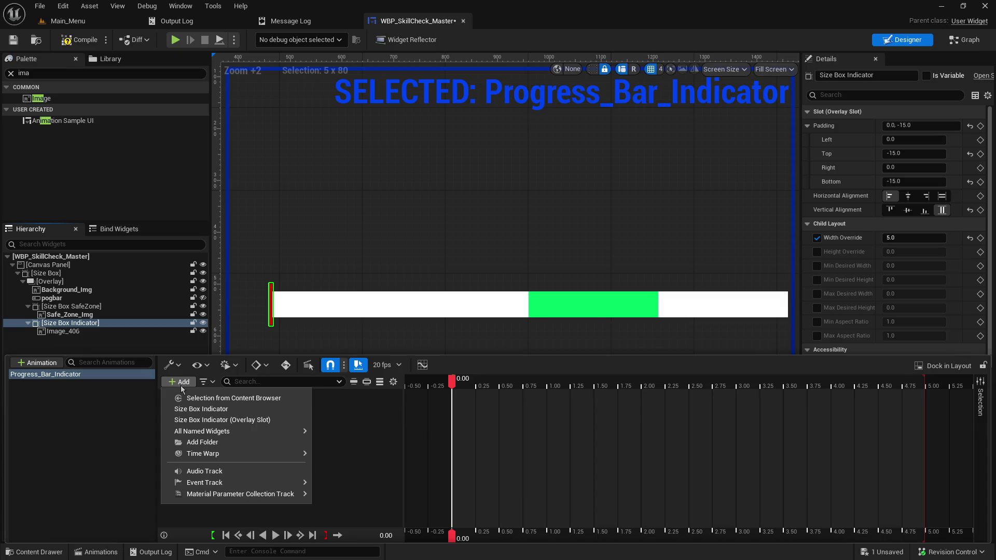
Step: Add a SizeBoxIndicator track to Progress_Bar_Indicator without adding any property track
mouse_move(190, 434)
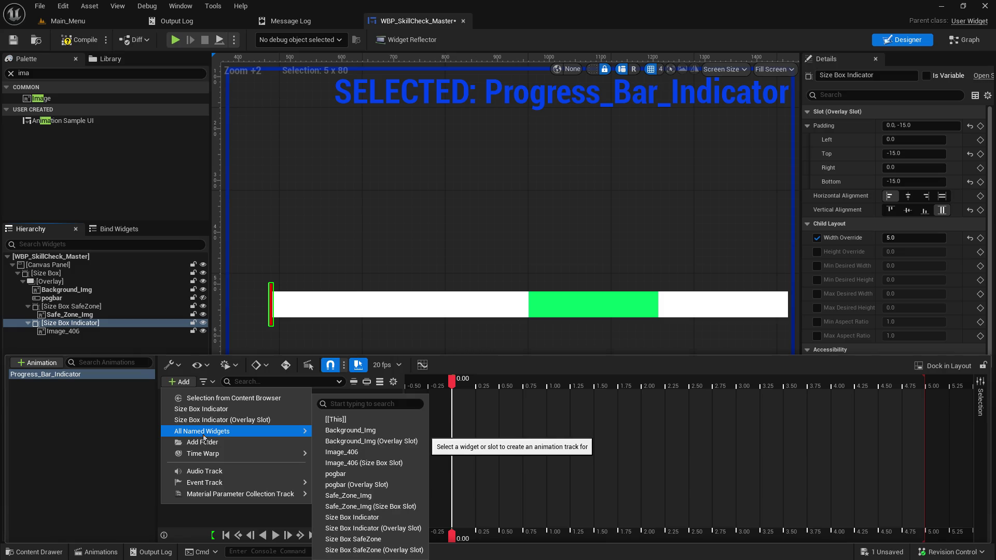
click(231, 409)
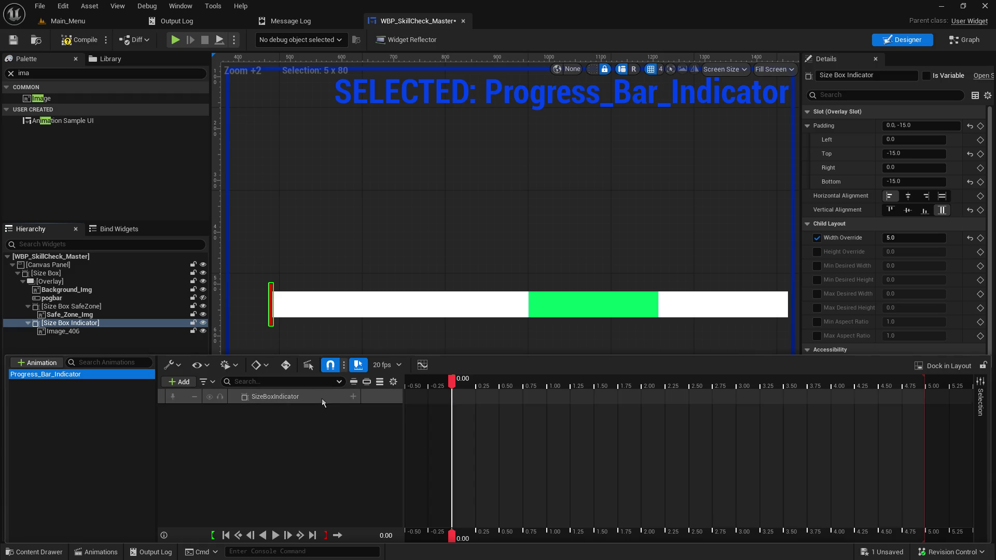
click(353, 397)
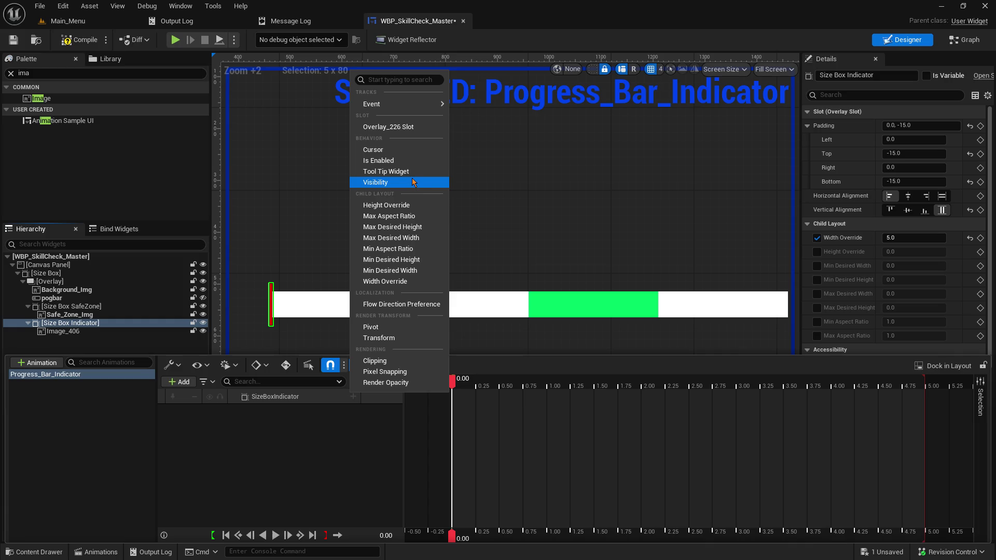
mouse_move(426, 106)
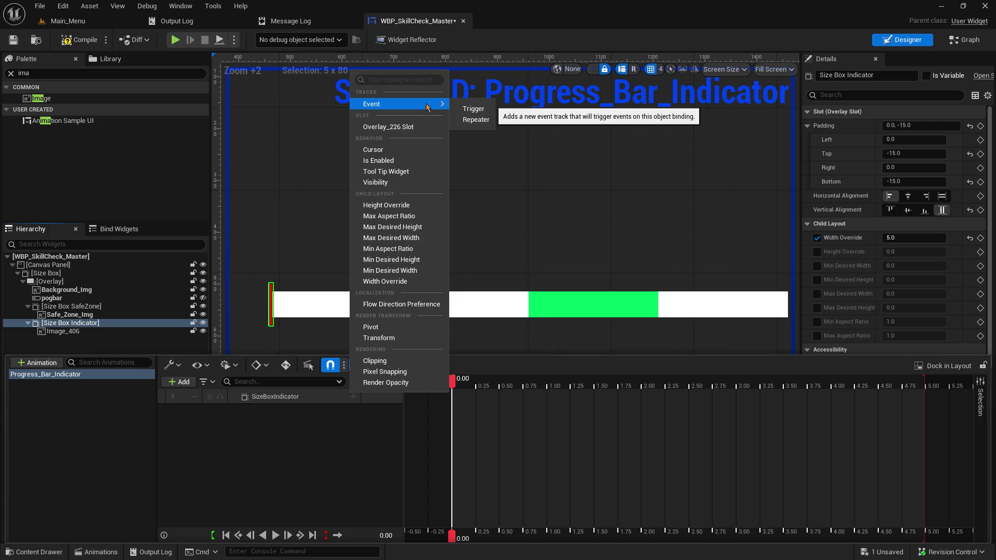
click(341, 453)
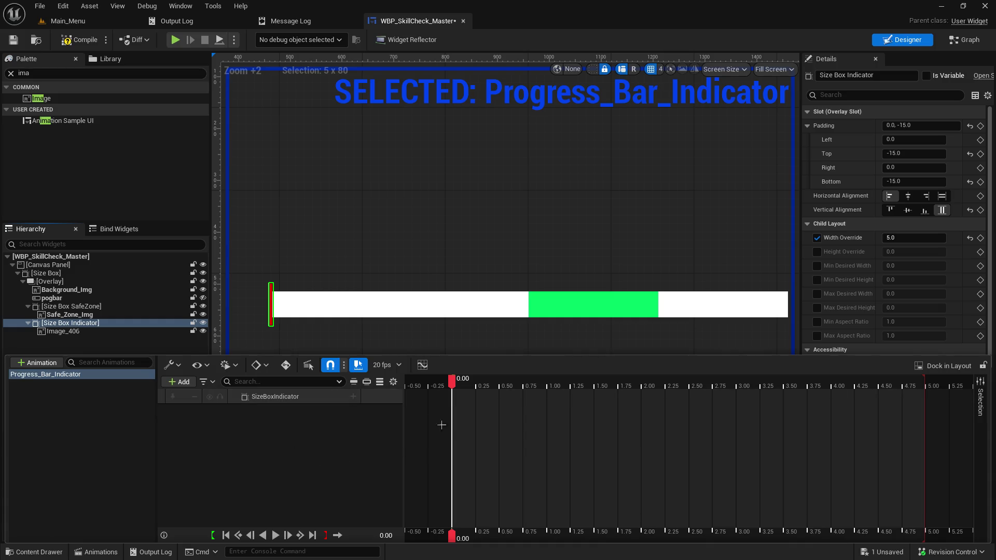
click(372, 398)
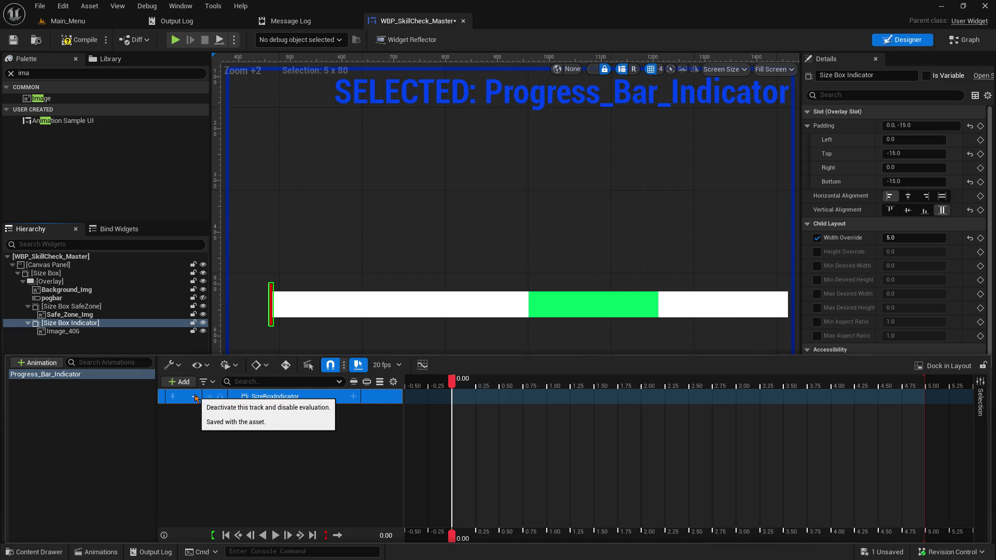
click(182, 382)
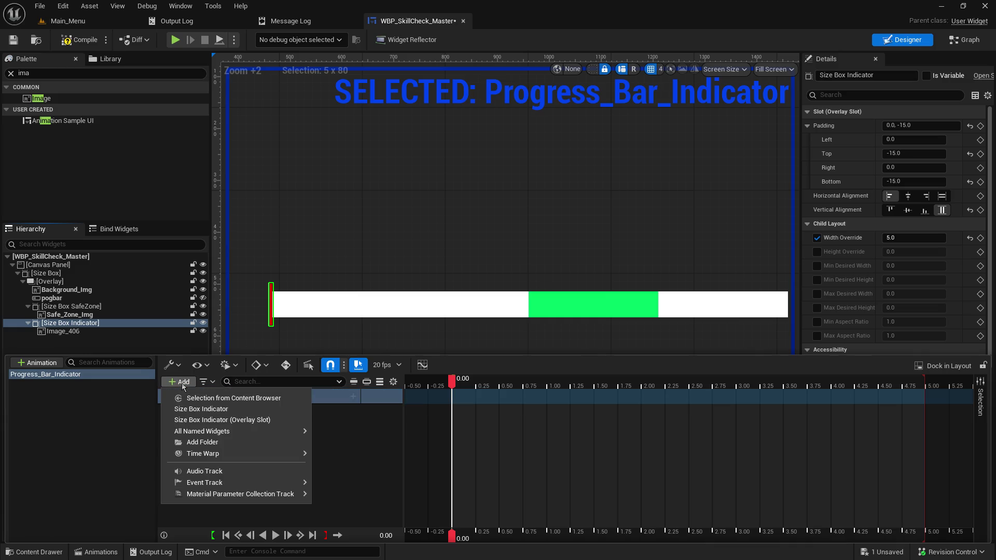
click(182, 384)
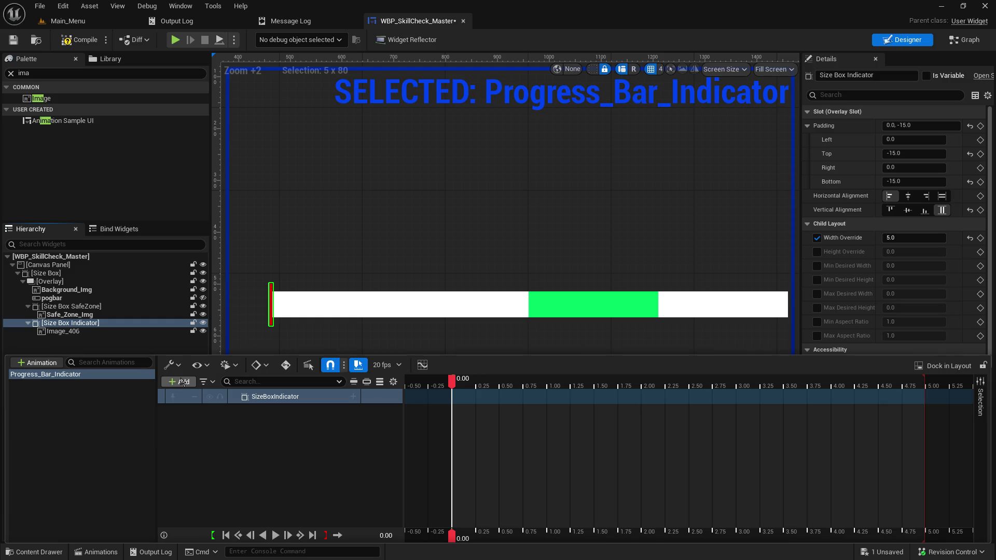
click(393, 383)
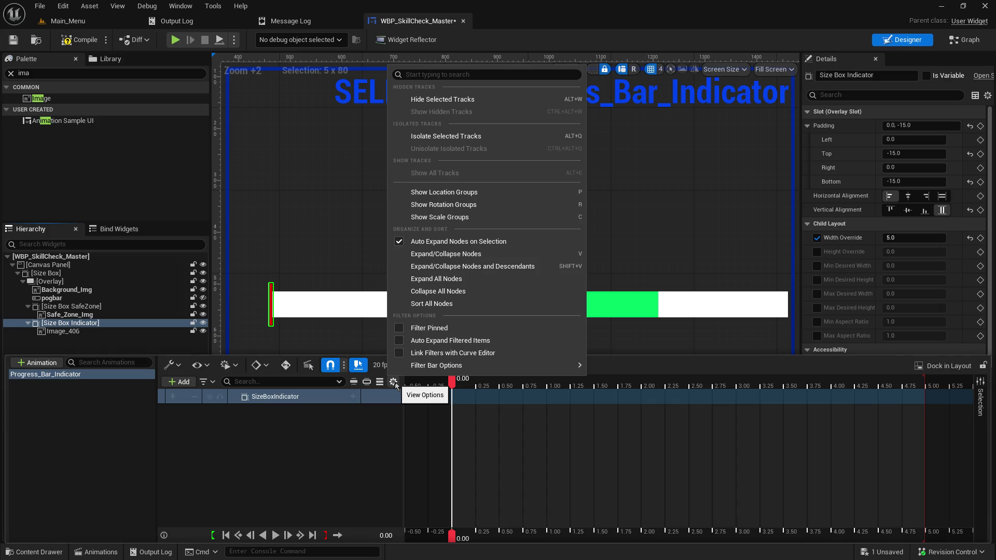
click(322, 438)
right_click(322, 398)
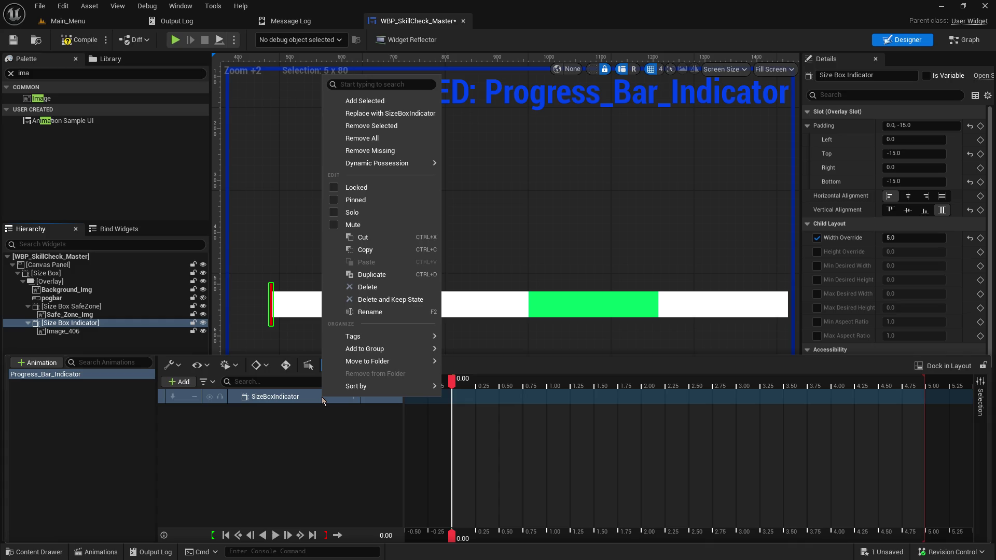
click(306, 434)
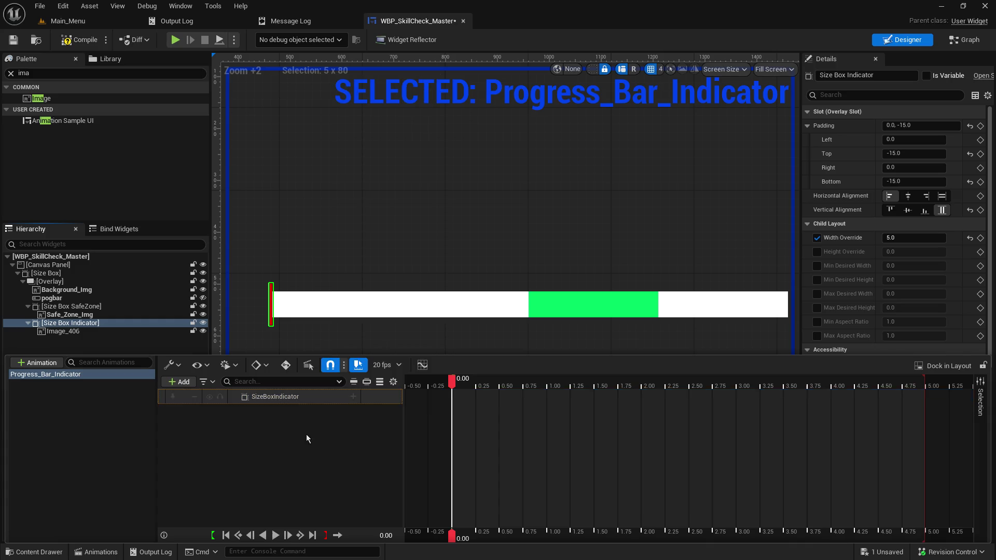
click(354, 397)
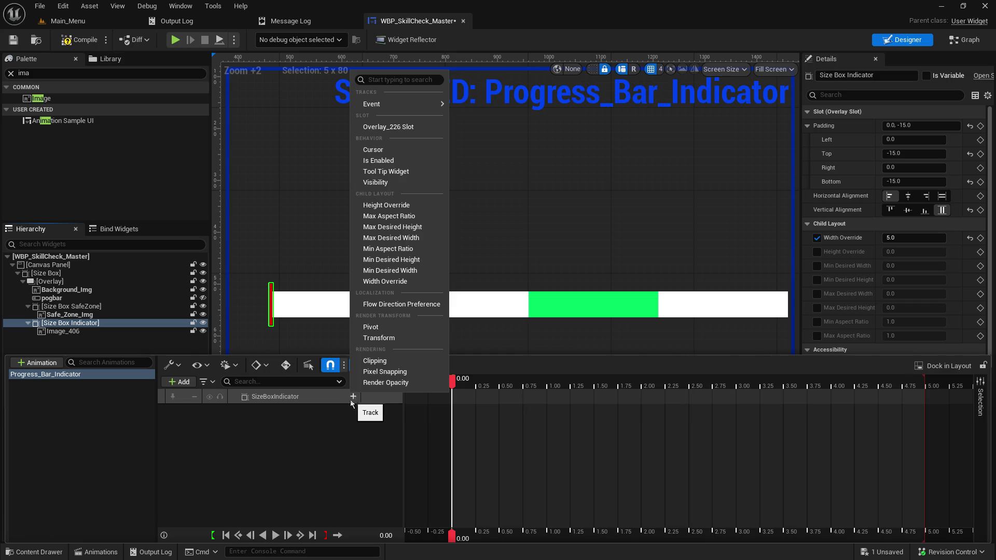
click(280, 412)
right_click(269, 401)
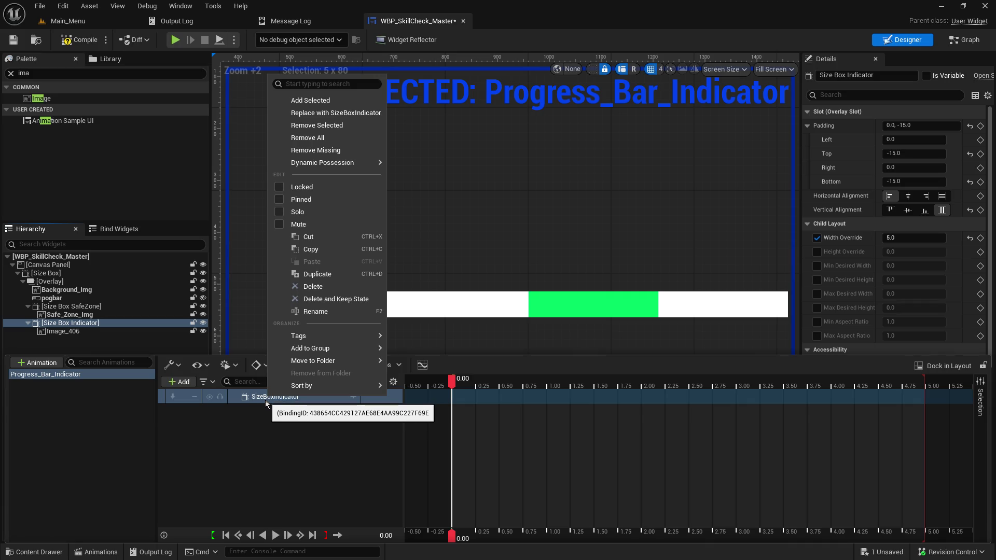
click(299, 445)
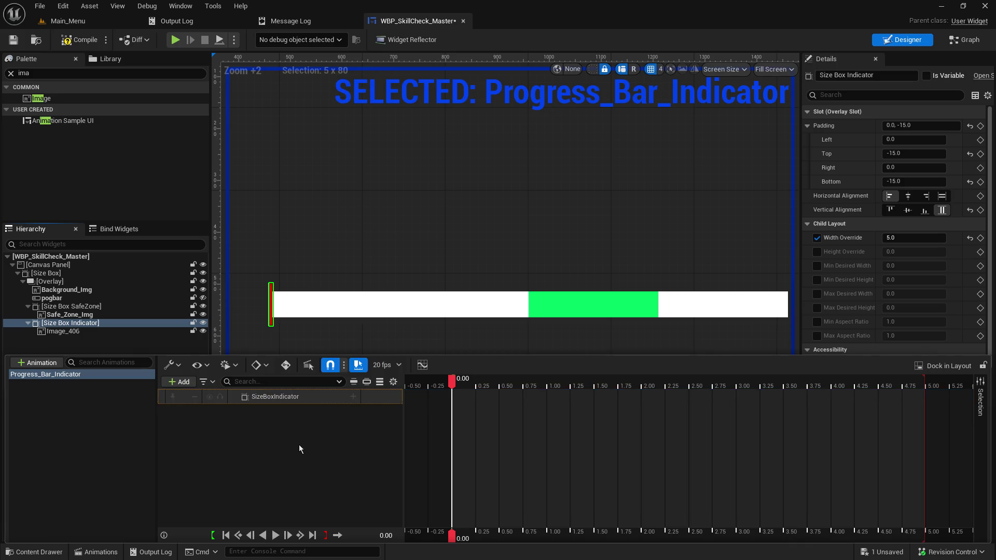
click(388, 368)
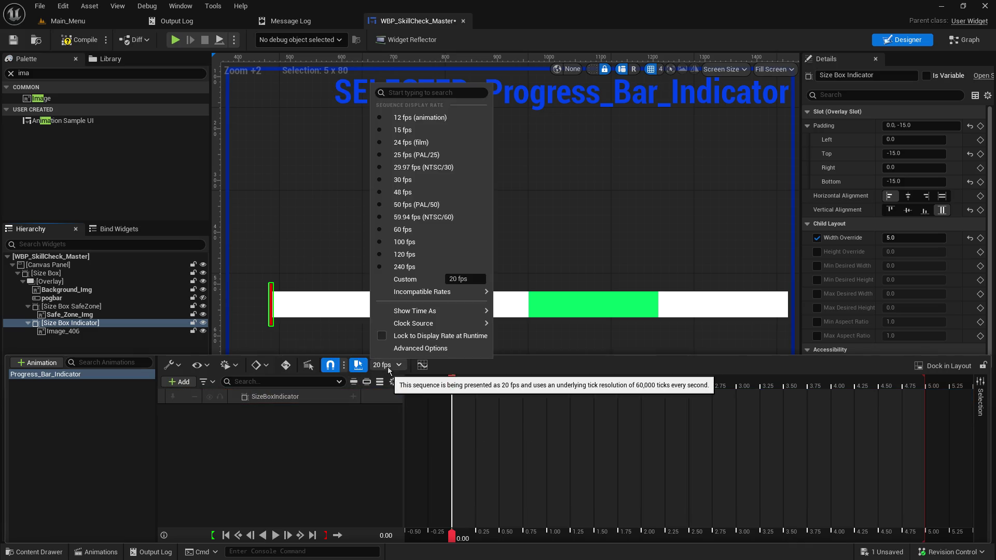
Step: Keep 20 fps and switch automatic keying on, then back off
click(388, 368)
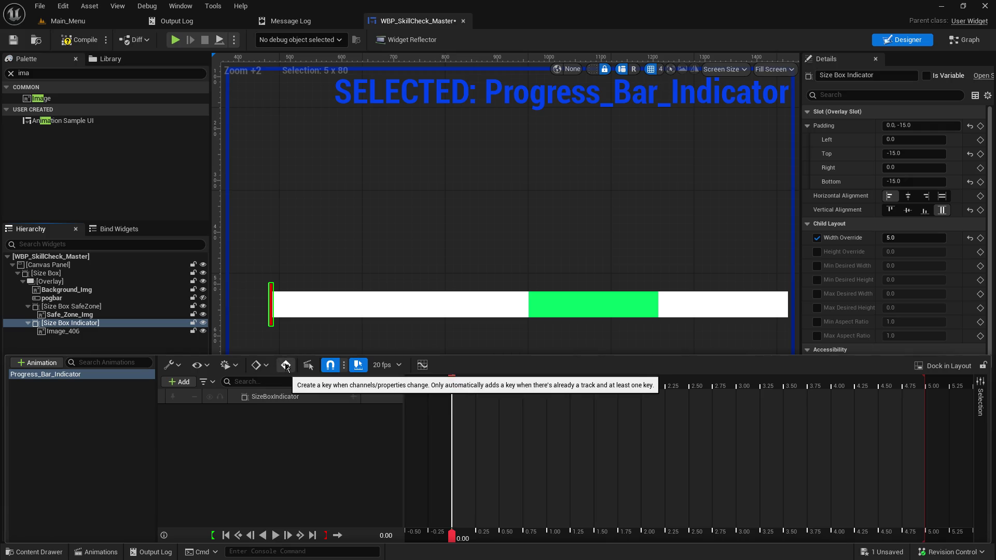
click(263, 368)
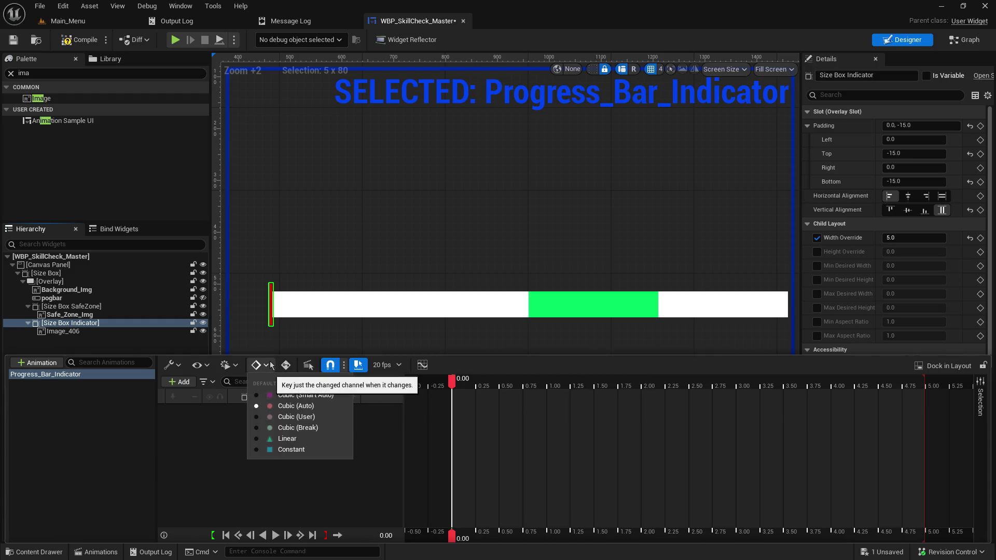
click(287, 366)
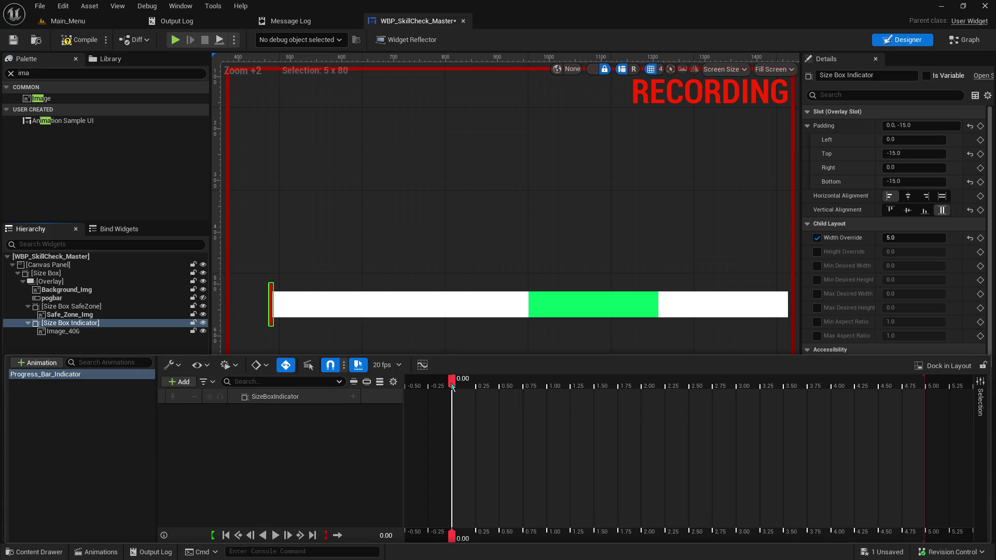
mouse_move(453, 386)
mouse_down()
mouse_move(661, 384)
mouse_move(722, 392)
mouse_move(666, 403)
mouse_move(809, 404)
mouse_move(863, 410)
mouse_move(827, 416)
mouse_move(877, 420)
mouse_move(925, 405)
mouse_up()
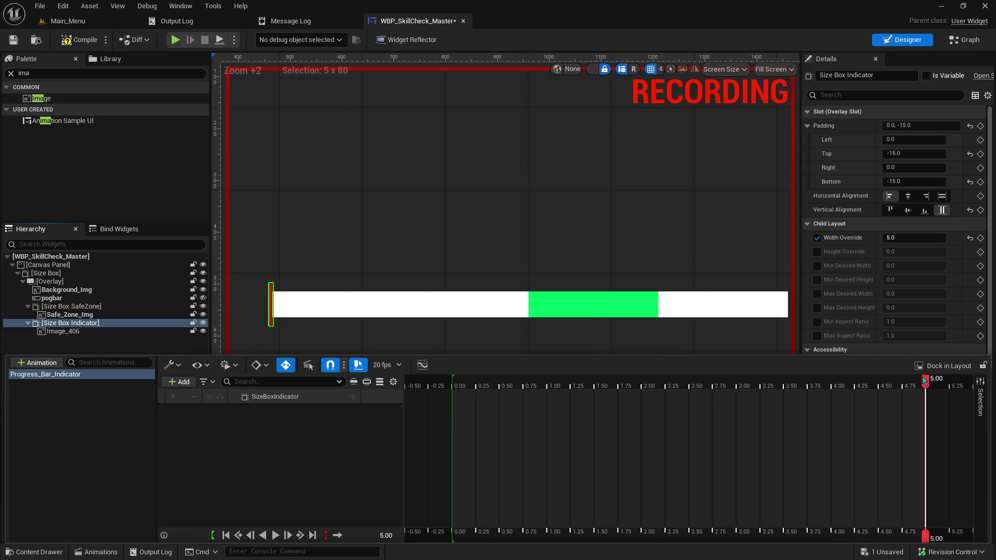
mouse_move(924, 382)
mouse_down()
mouse_move(562, 403)
mouse_move(926, 409)
mouse_up()
click(266, 365)
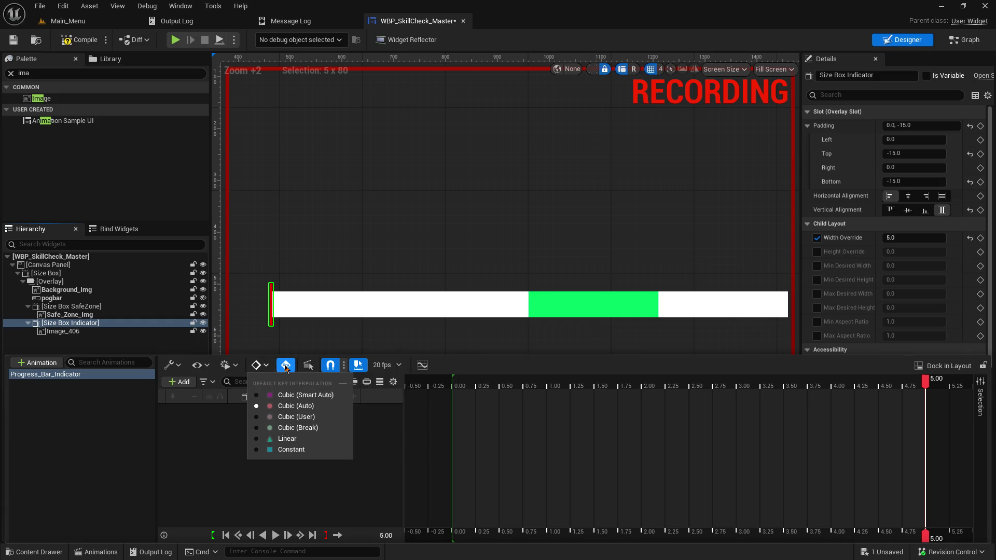
click(286, 366)
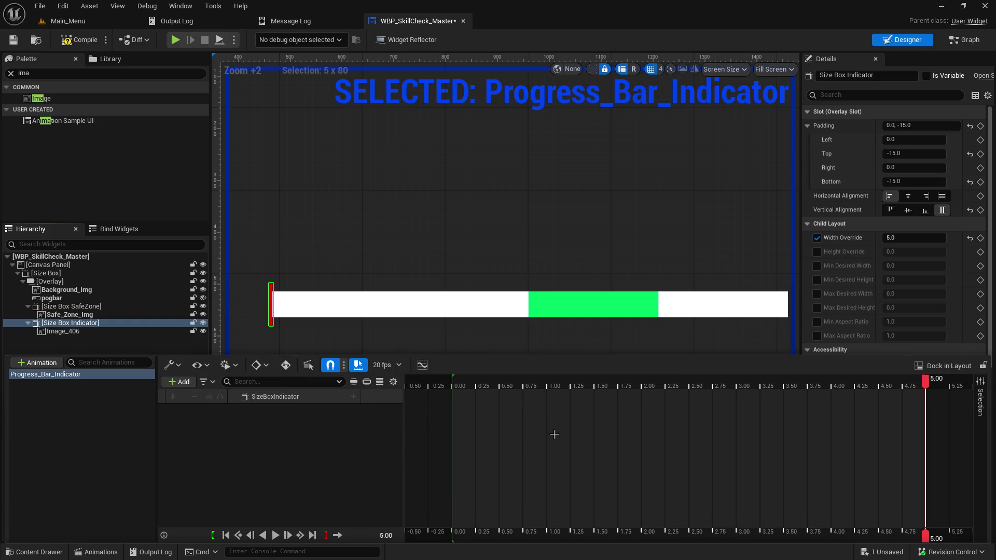
Step: Scrub the playhead back to 0.00, then out to the 5.00-second end
drag(926, 383, 762, 409)
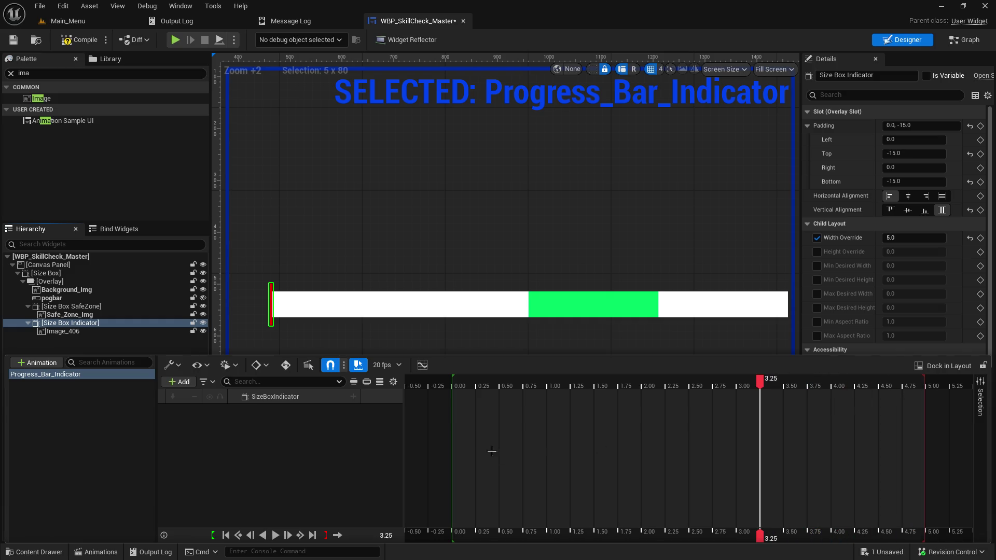
drag(759, 384, 452, 394)
click(232, 434)
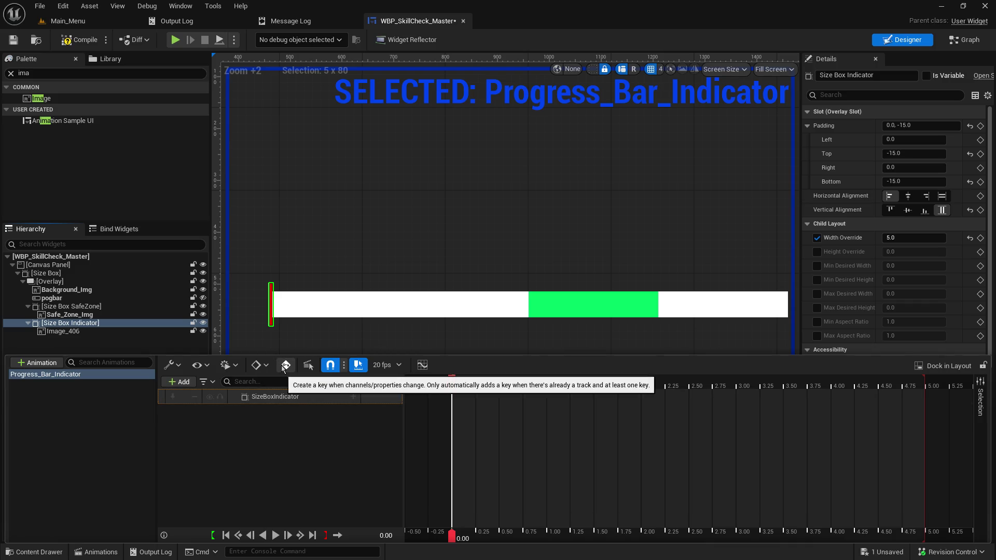
drag(452, 383, 928, 378)
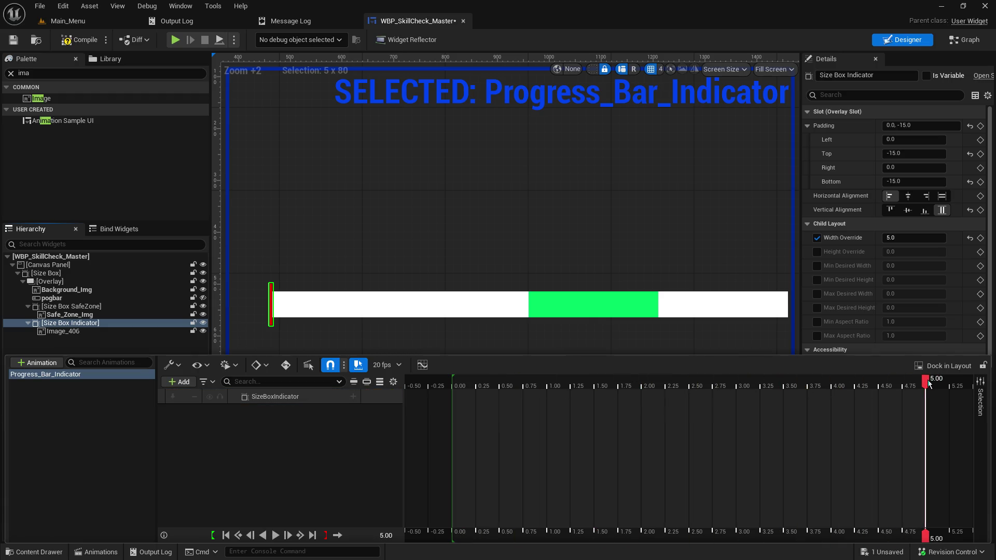
Step: Set the indicator's Padding Left to 1000 and scrub the timeline with auto-key on
click(917, 140)
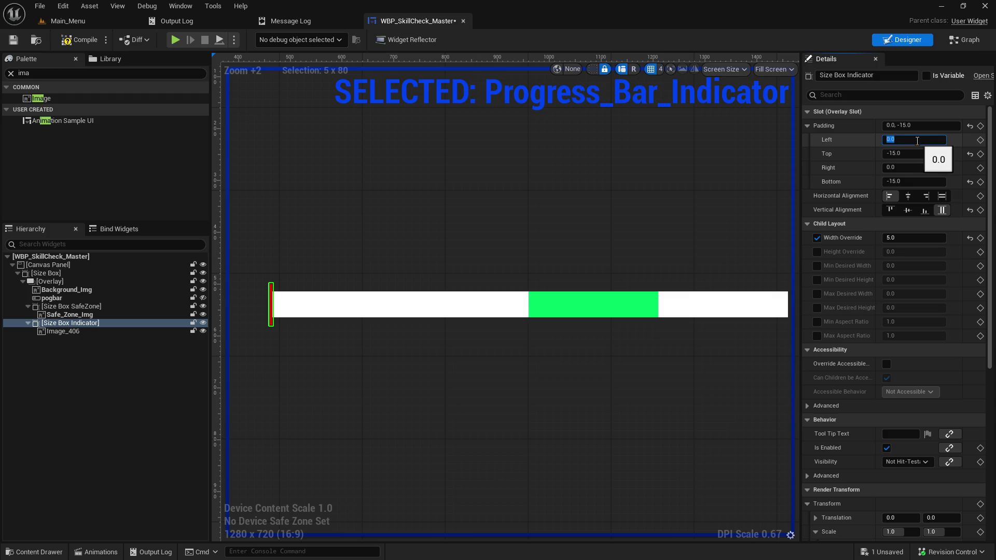
text(1000)
key(Return)
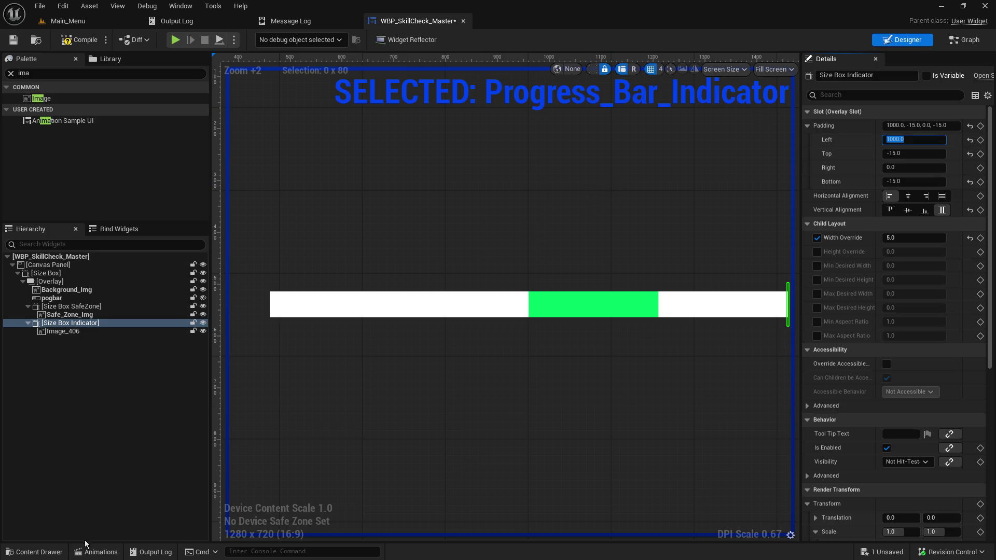
click(99, 552)
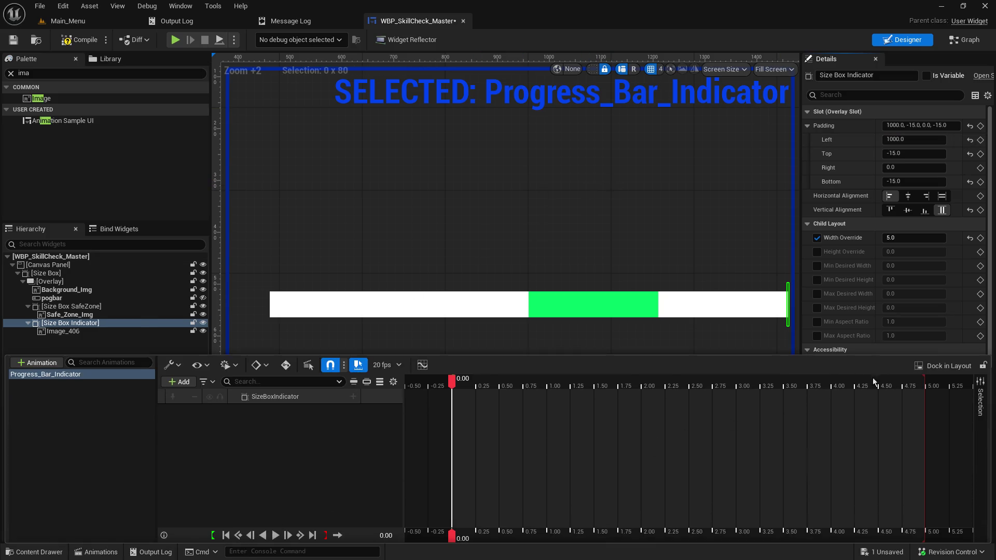
drag(452, 381, 927, 384)
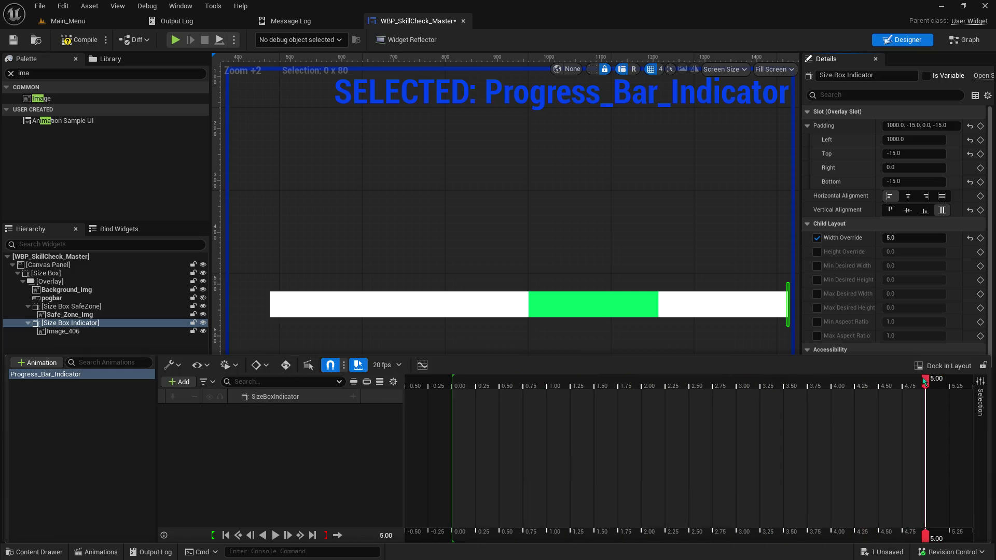
click(285, 366)
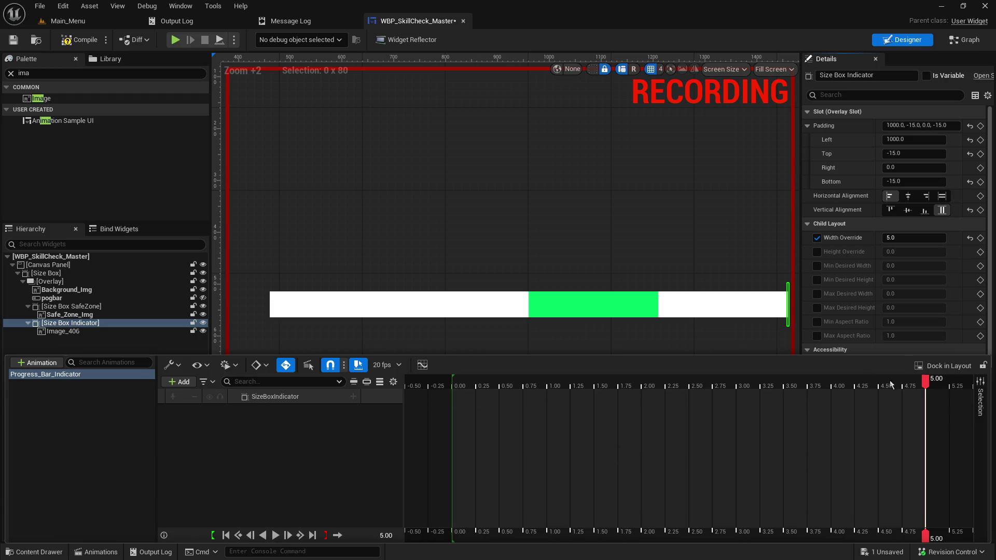
mouse_move(928, 382)
mouse_down()
mouse_move(409, 410)
mouse_move(452, 408)
mouse_up()
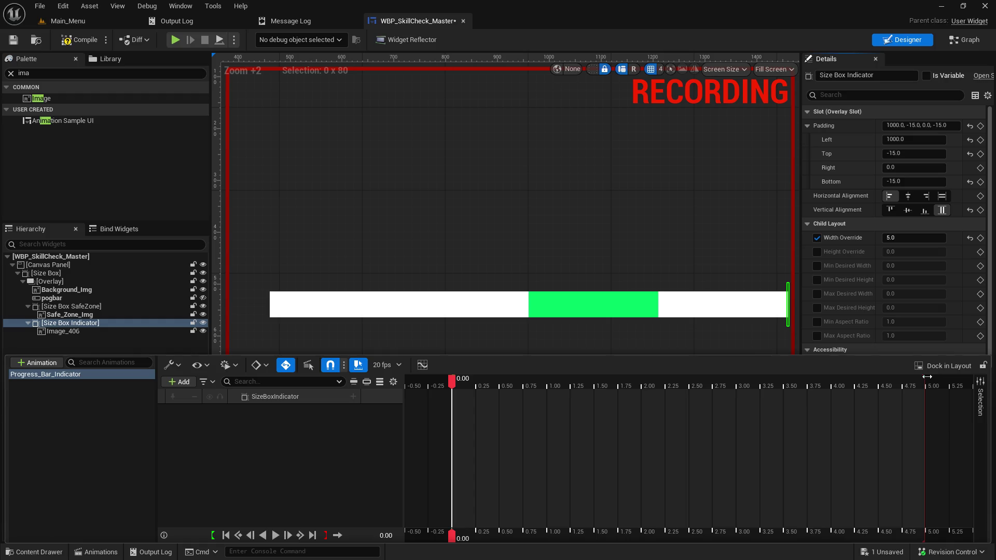
Step: Inspect key interpolation and the Curve Editor, then close the animation timeline
click(316, 464)
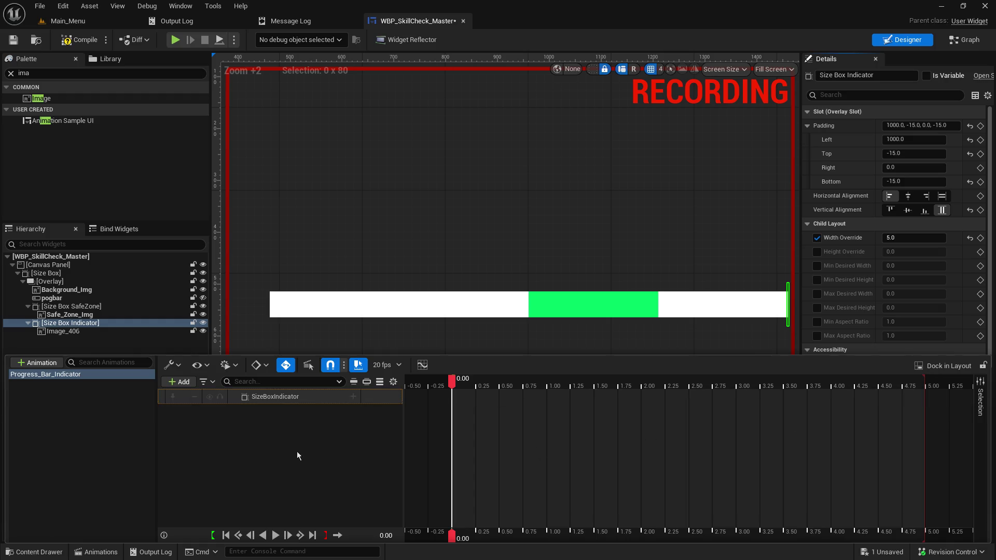
click(267, 365)
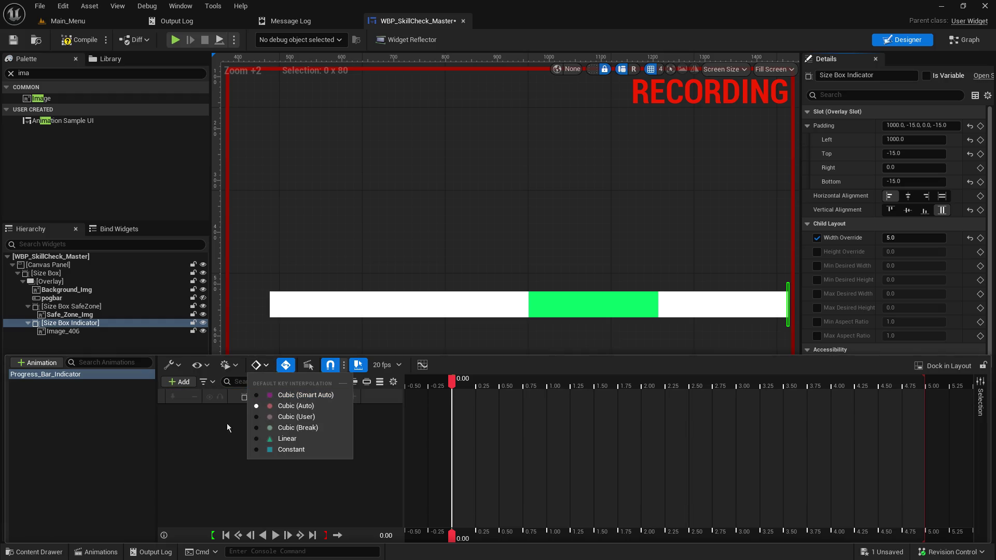
click(252, 440)
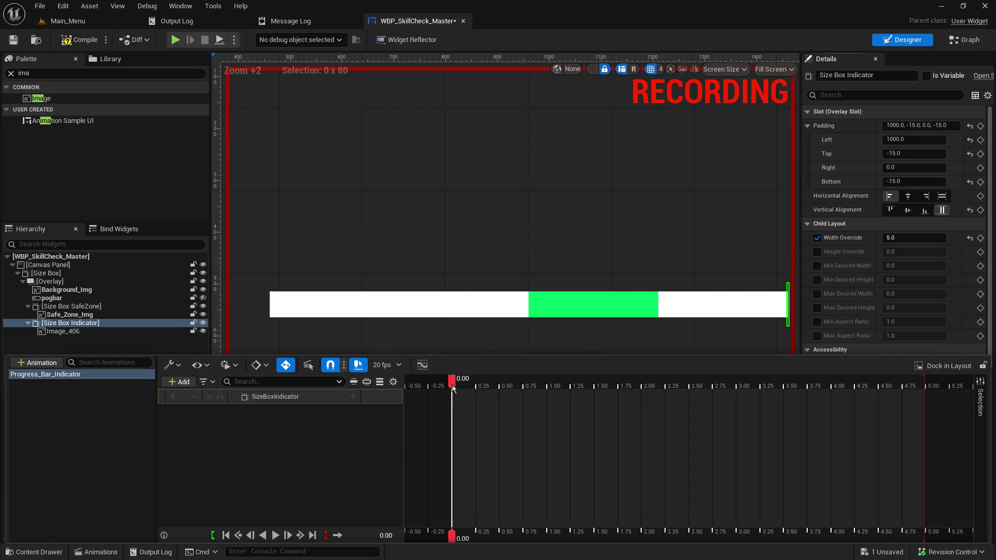
mouse_move(452, 388)
mouse_down()
mouse_move(502, 385)
mouse_move(453, 384)
mouse_up()
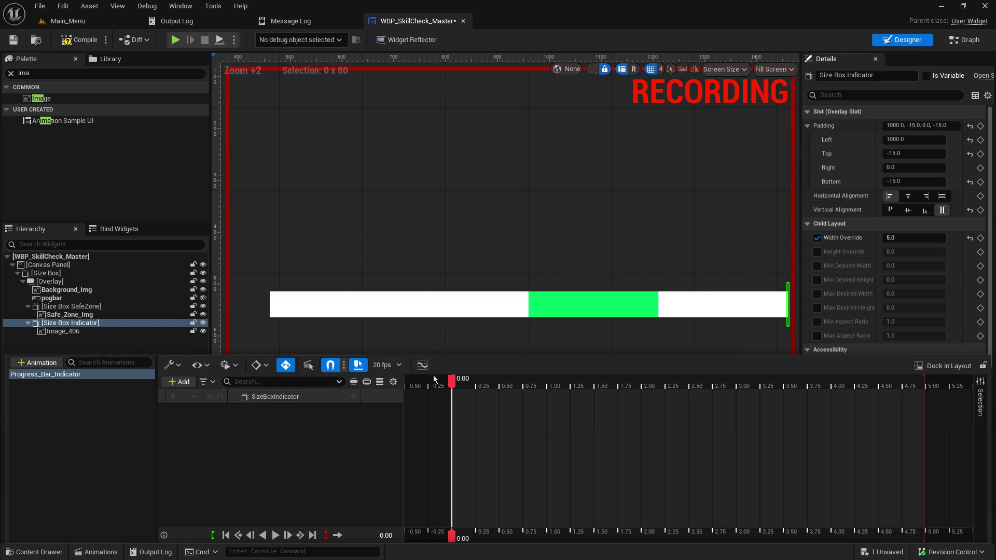
click(423, 365)
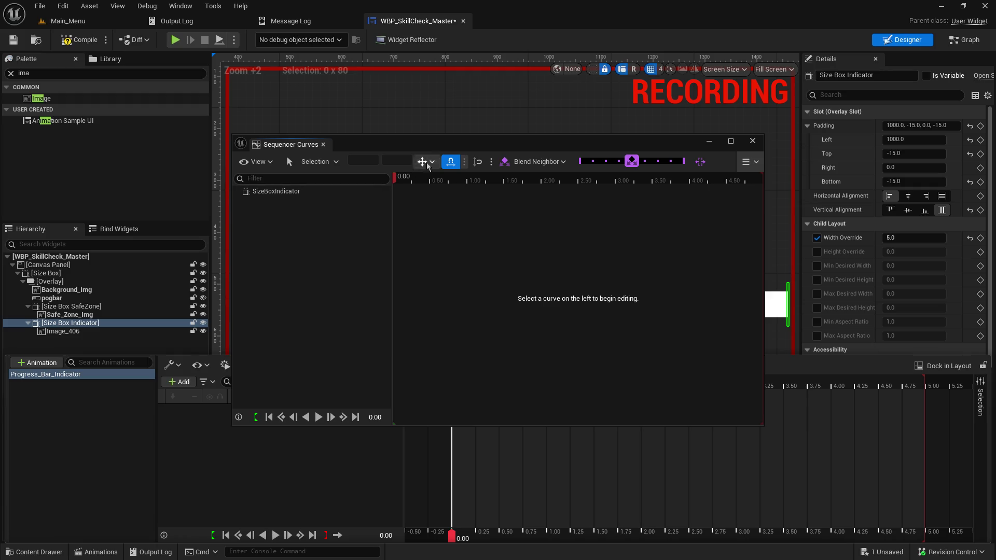
click(753, 141)
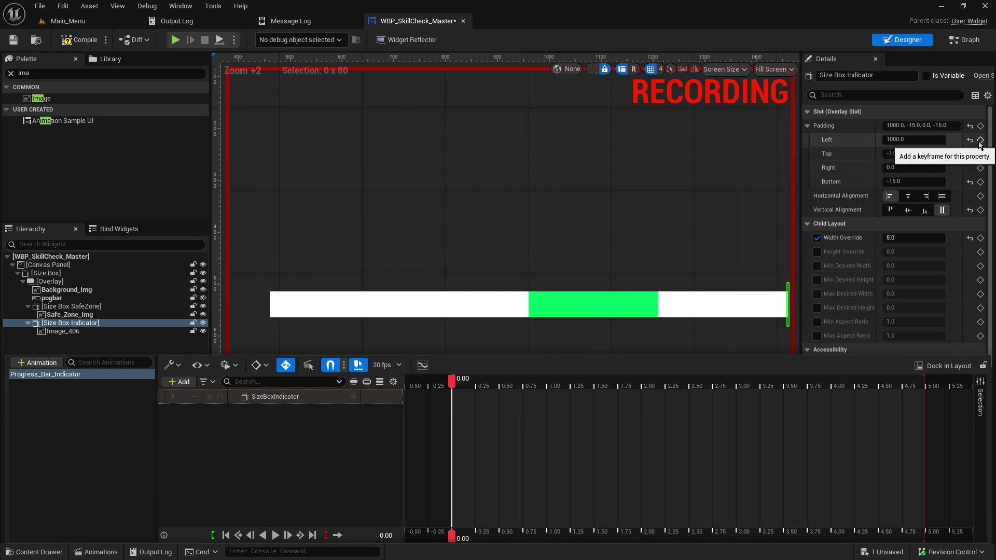
click(811, 148)
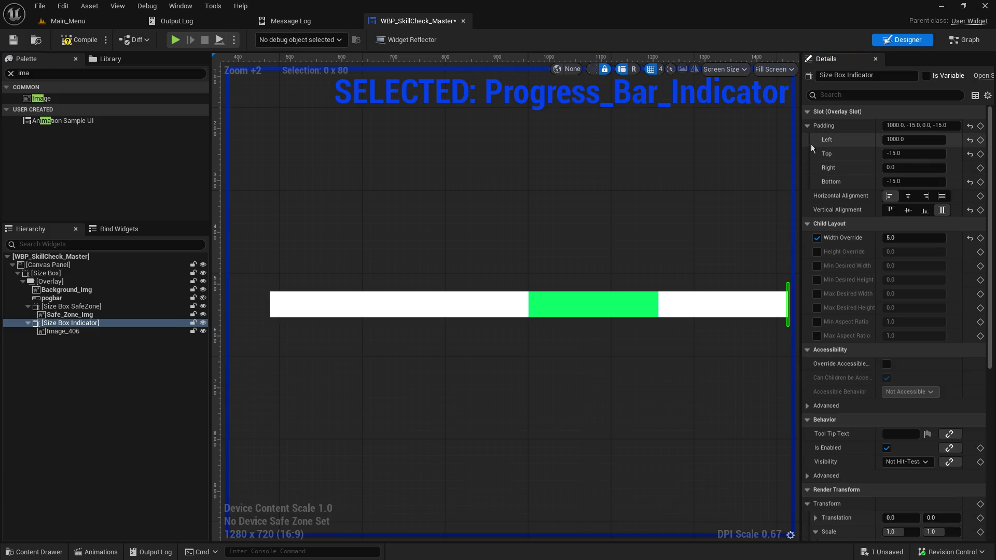
Step: Reset the indicator's Padding Left to 0
click(901, 139)
key(ctrl+a)
text(0)
key(Return)
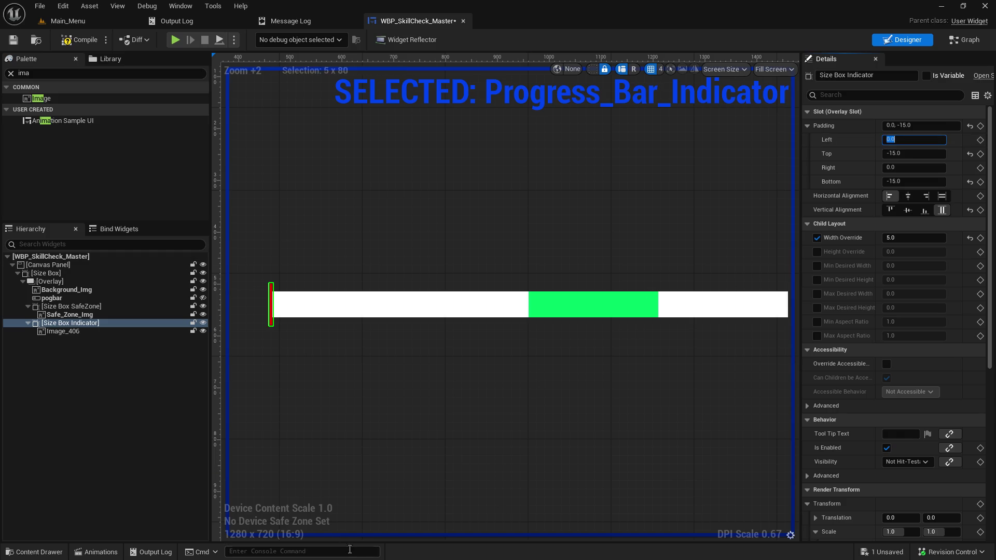
click(96, 553)
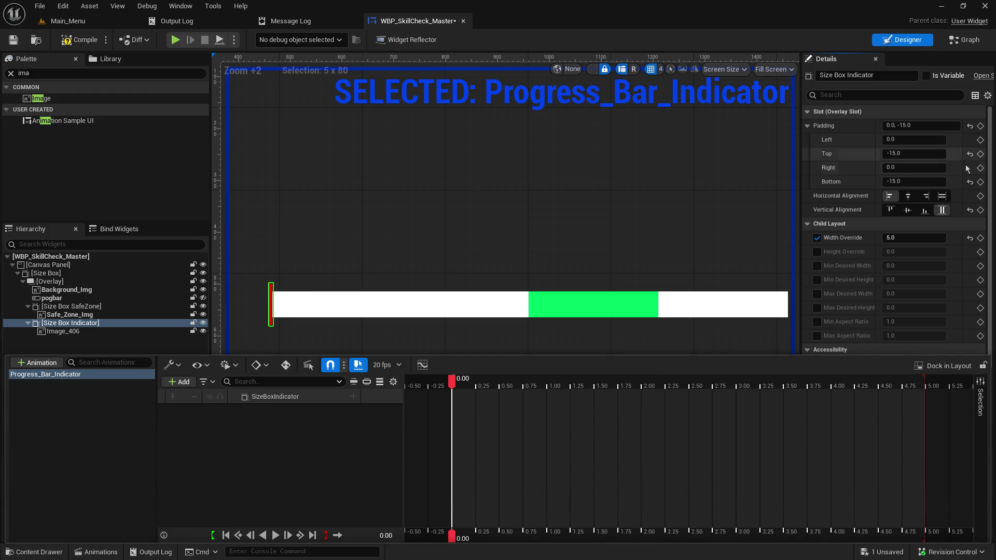
click(981, 156)
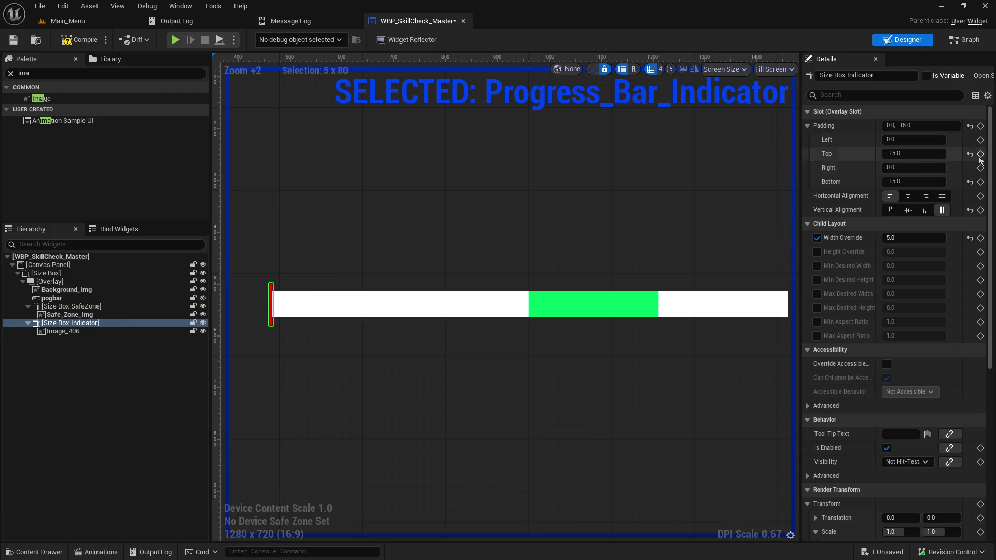
Step: Key Padding Left at 0.0 at time 0.00, expanding the Padding track, and enable auto-key
click(981, 140)
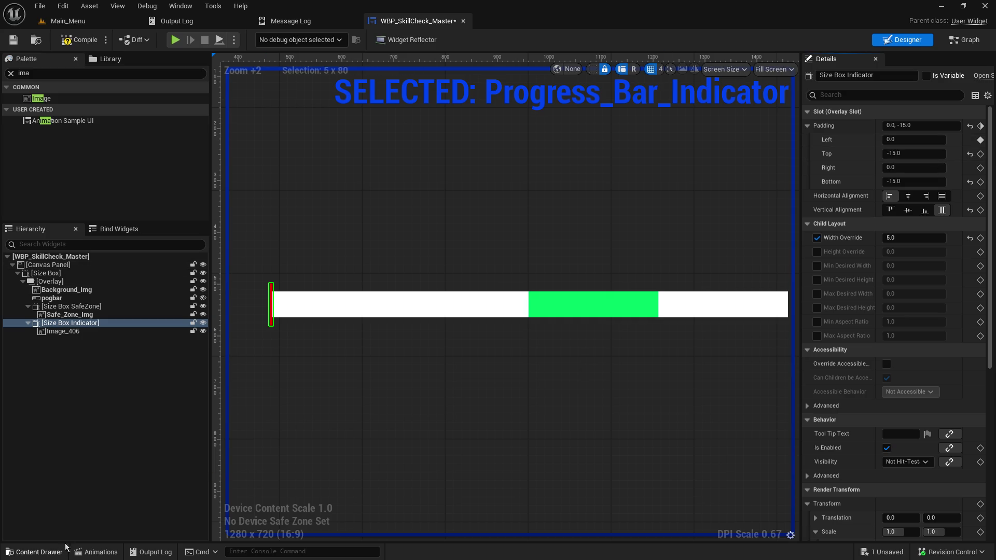
click(86, 554)
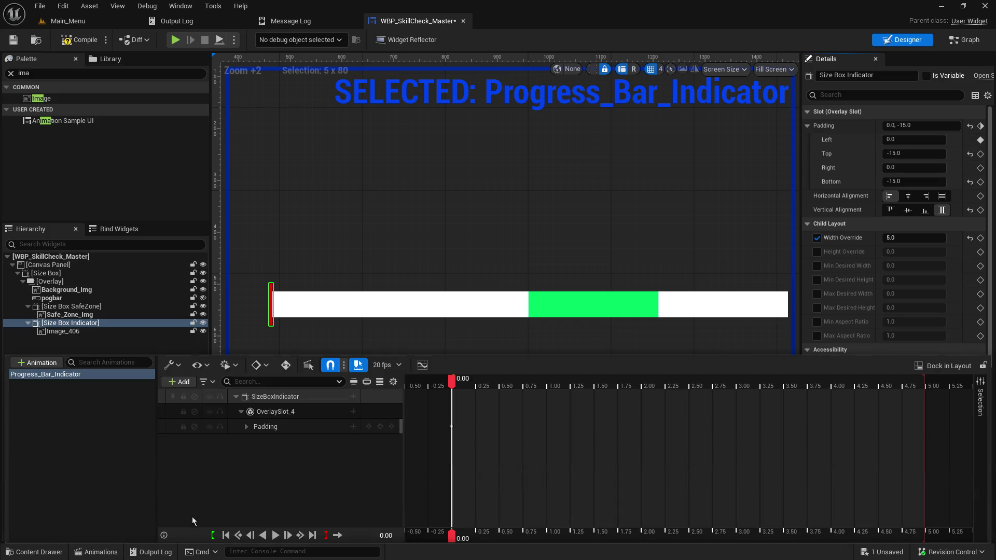
click(248, 427)
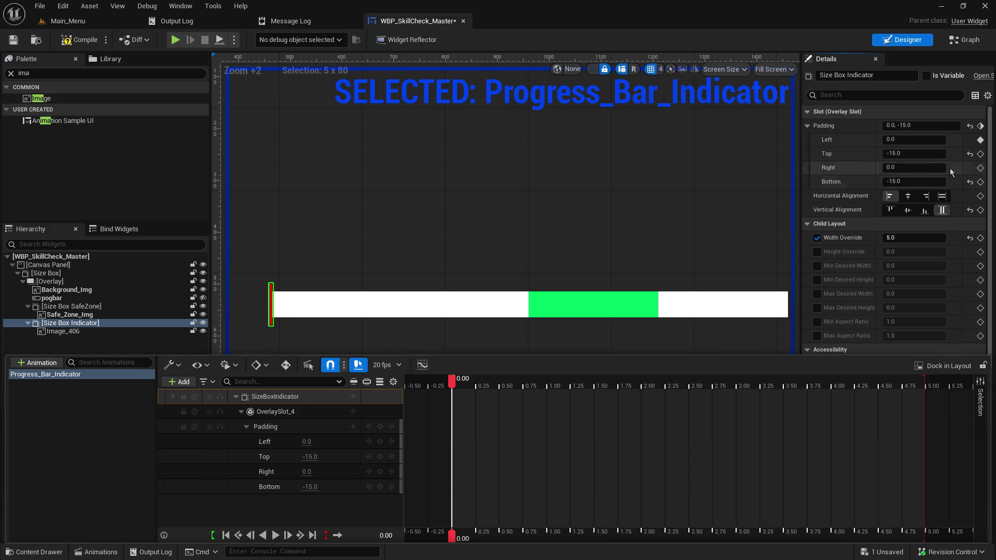
click(981, 141)
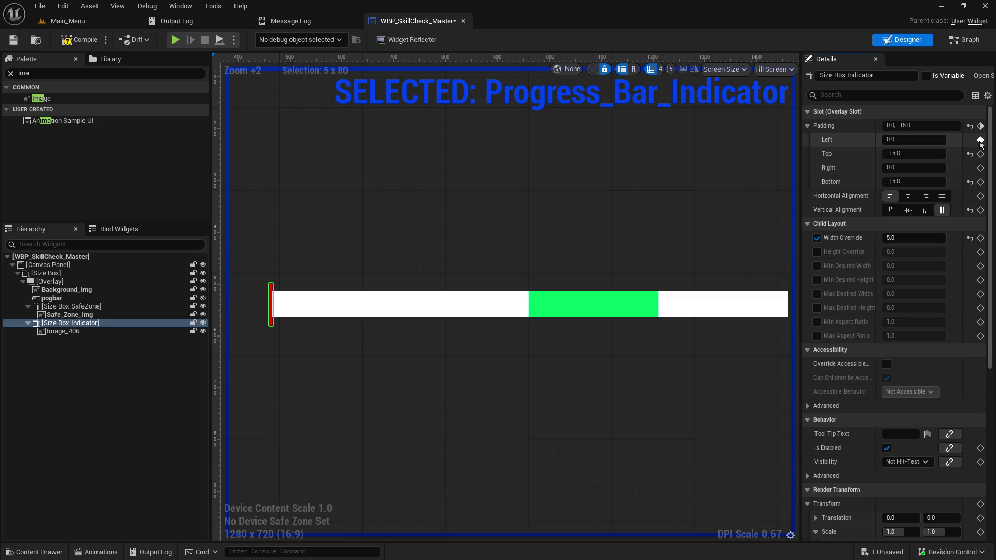
right_click(981, 143)
key(Escape)
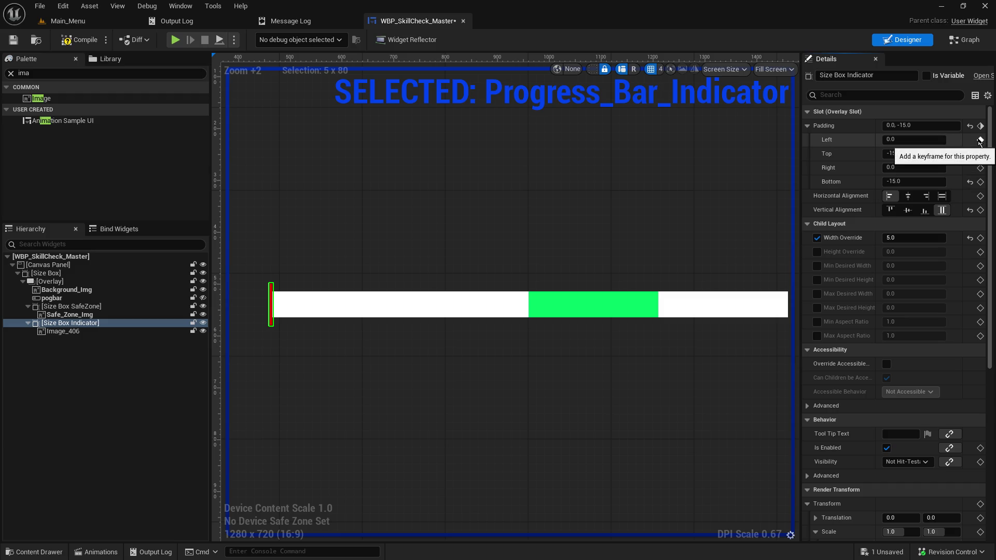
click(980, 142)
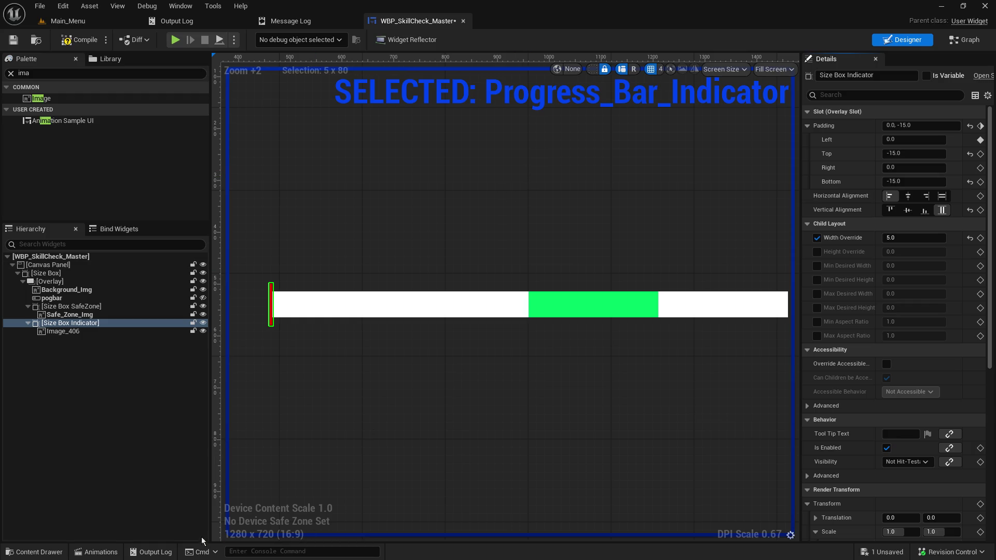
click(96, 552)
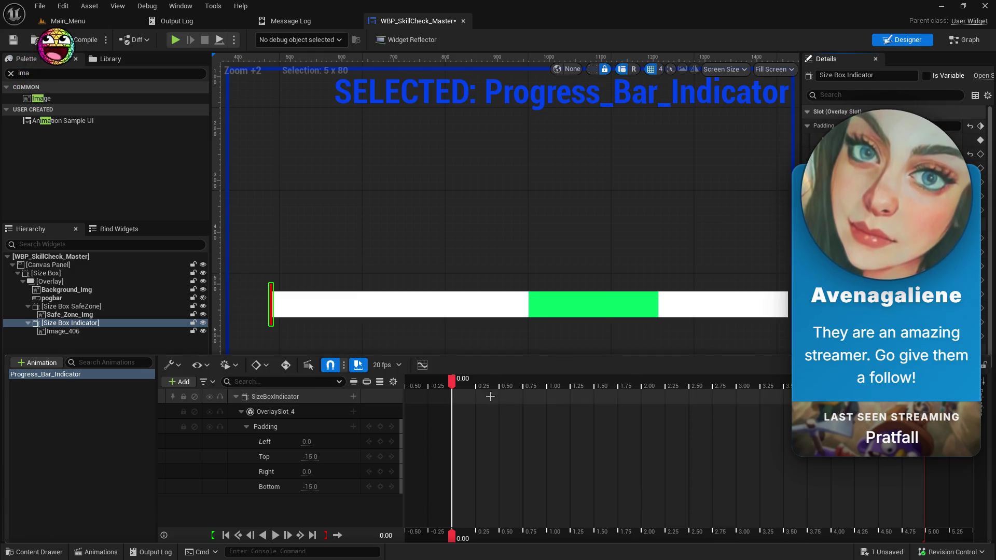
click(285, 365)
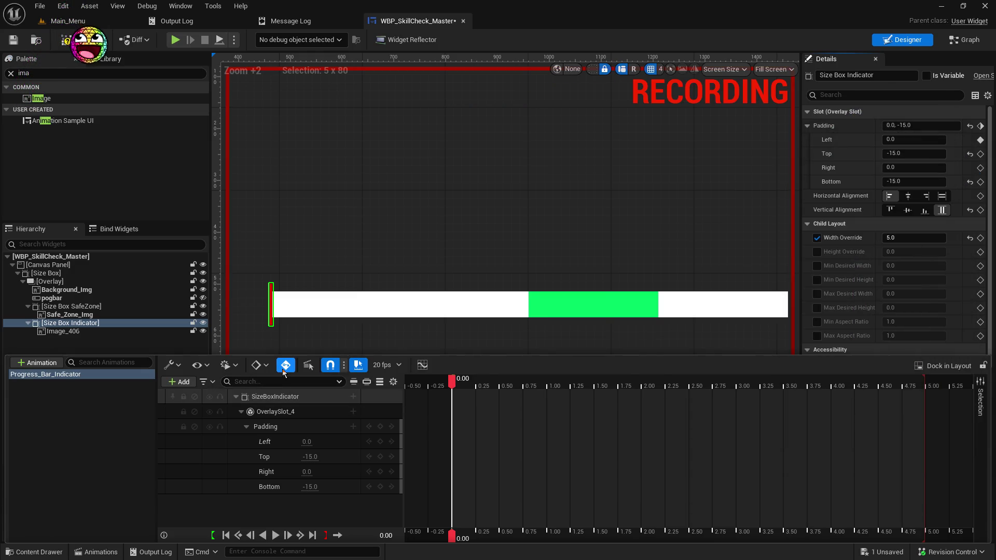
Step: Key the Left padding to 1000 at 5.00 seconds and scrub to preview the slide
mouse_move(452, 382)
mouse_down()
mouse_move(878, 383)
mouse_move(926, 363)
mouse_up()
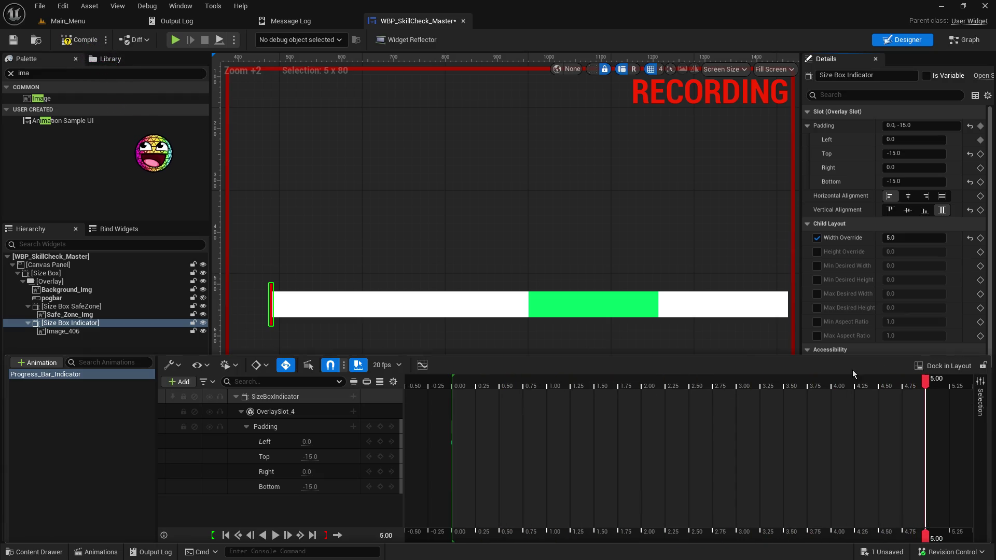
click(335, 441)
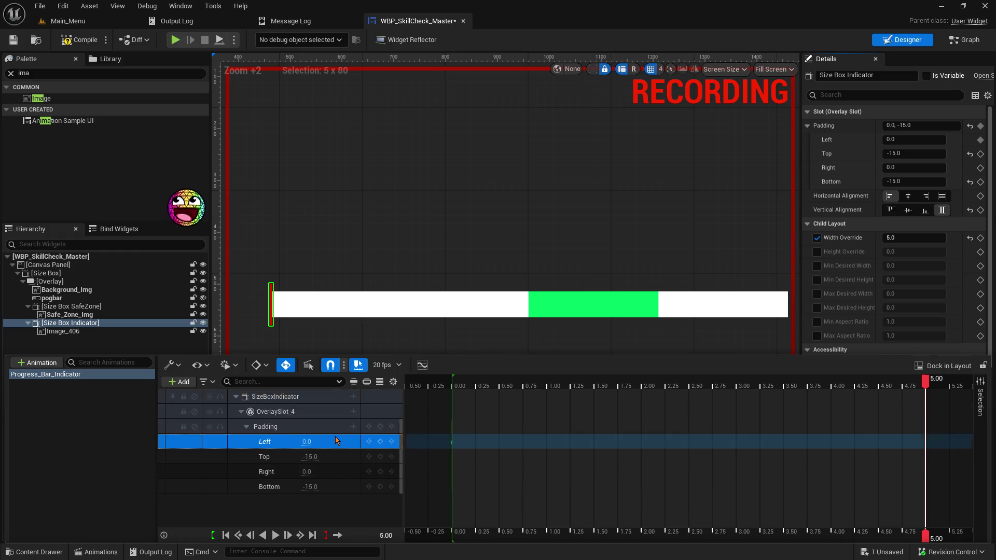
click(311, 442)
text(1000)
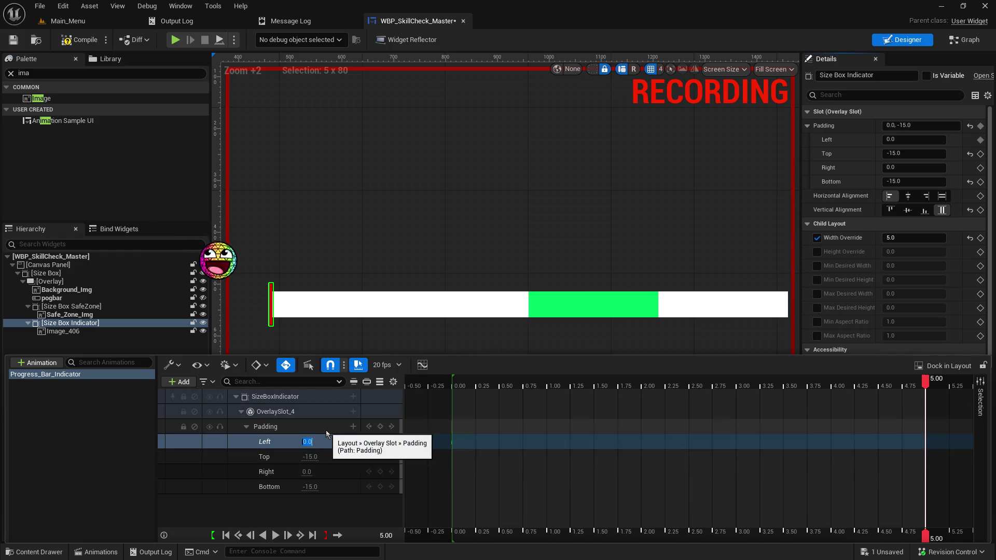
key(Return)
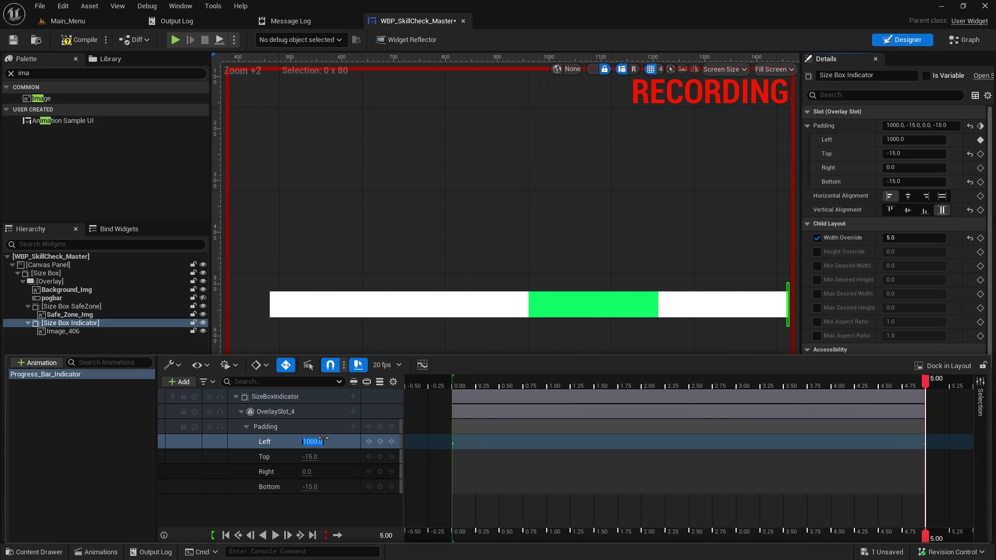
mouse_move(928, 385)
mouse_down()
mouse_move(434, 385)
mouse_move(726, 387)
mouse_up()
key(ctrl+Up)
key(Left)
key(Left)
key(Left)
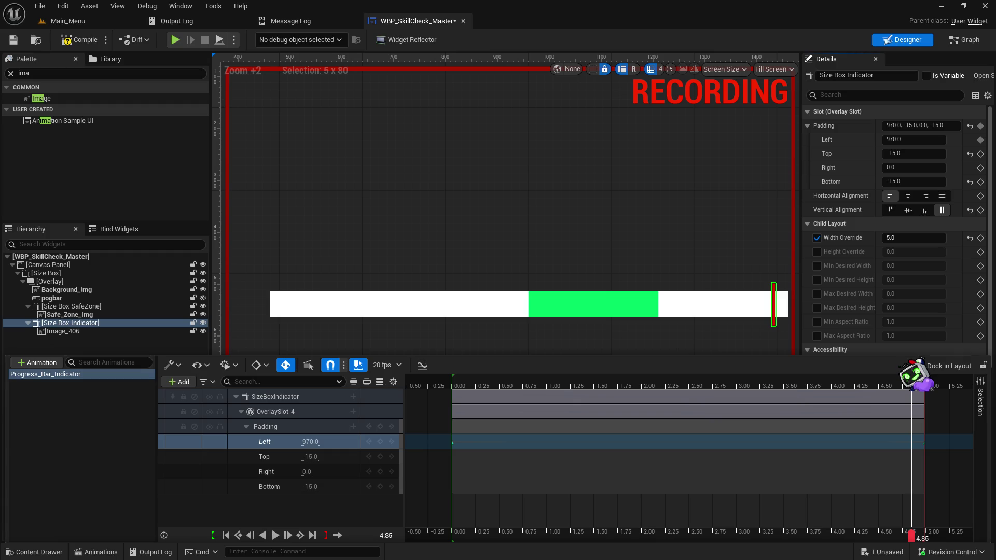
Step: Save and compile the widget blueprint, then play Progress_Bar_Indicator from the reopened timeline
key(ctrl+s)
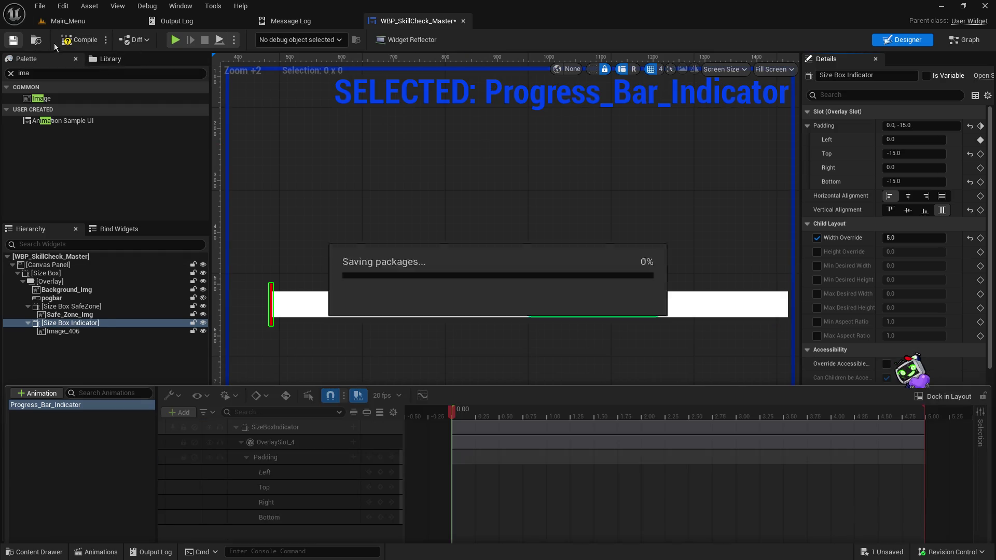
click(76, 42)
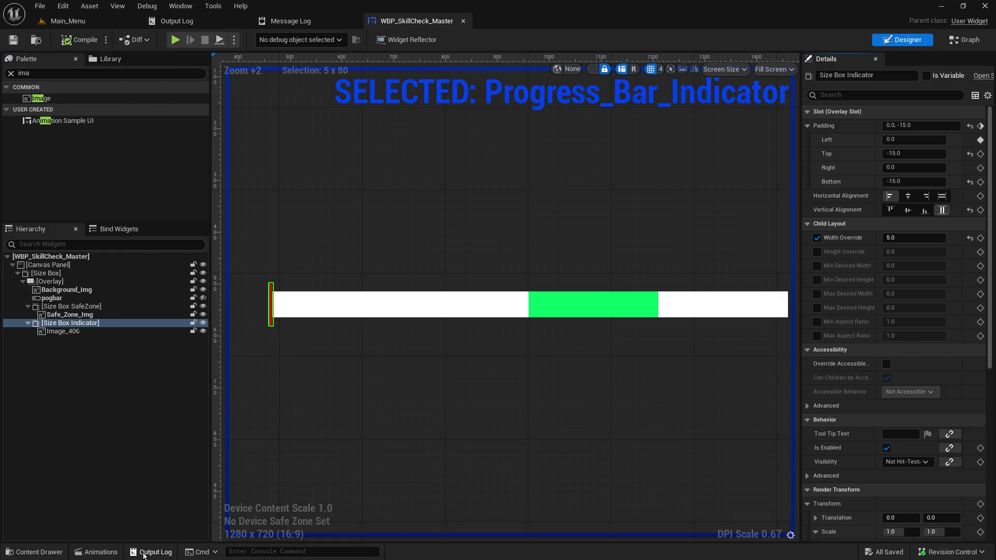
click(96, 553)
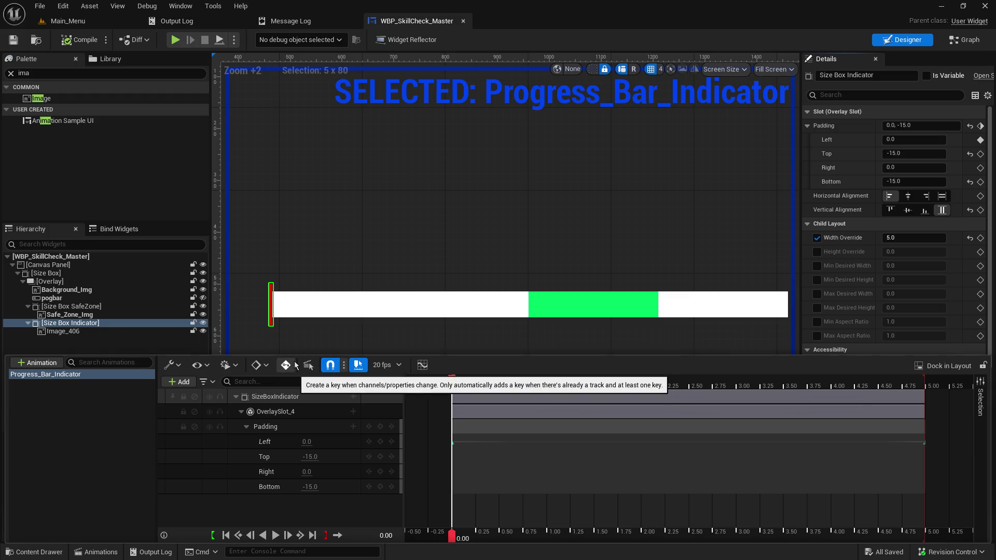
click(275, 538)
text(1000)
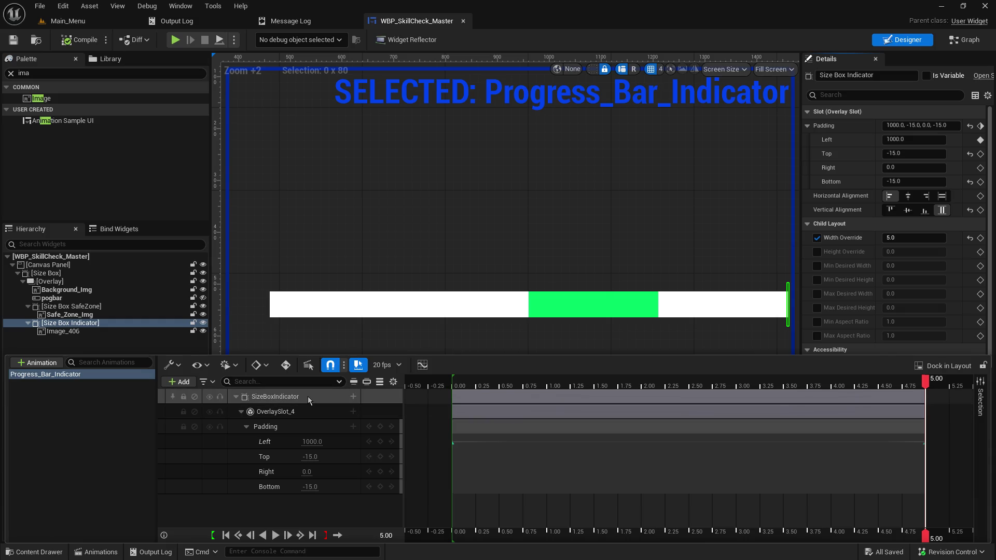
Step: Pan the timeline past 5 seconds and move the playhead to about 10 seconds
right_click(301, 429)
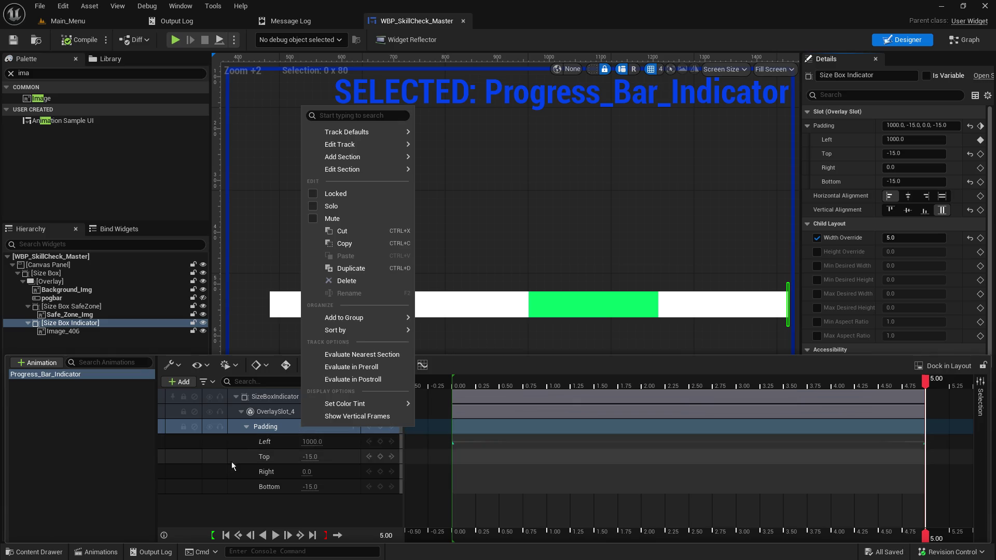
click(210, 507)
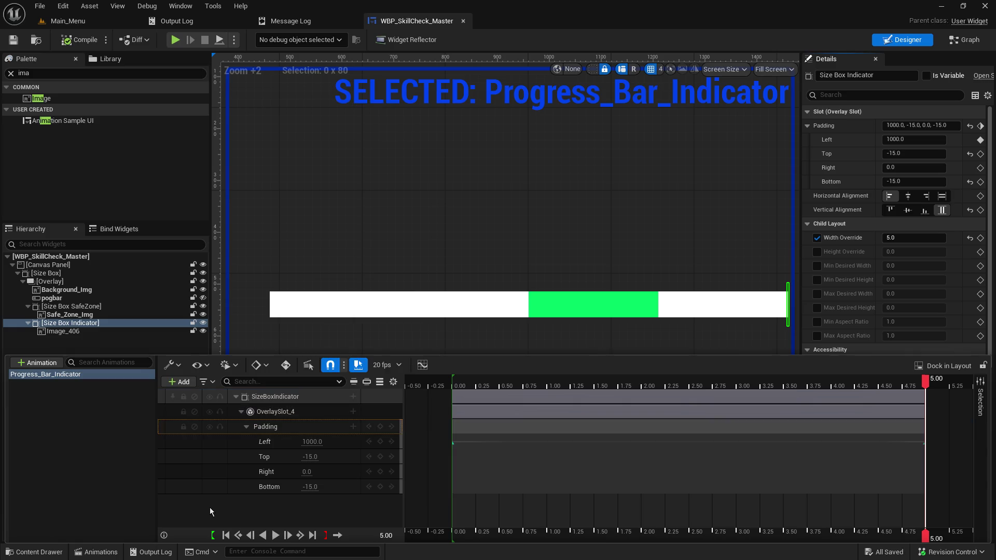
mouse_move(939, 440)
mouse_down()
mouse_move(517, 439)
mouse_move(457, 429)
mouse_up()
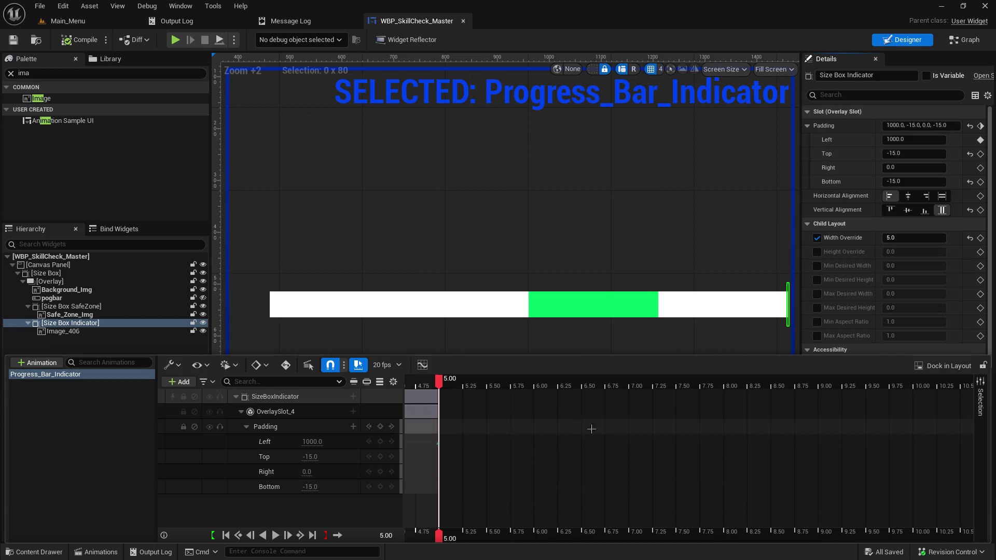
mouse_move(446, 383)
mouse_down()
mouse_move(466, 399)
mouse_move(770, 415)
mouse_move(854, 438)
mouse_move(939, 427)
mouse_move(915, 431)
mouse_up()
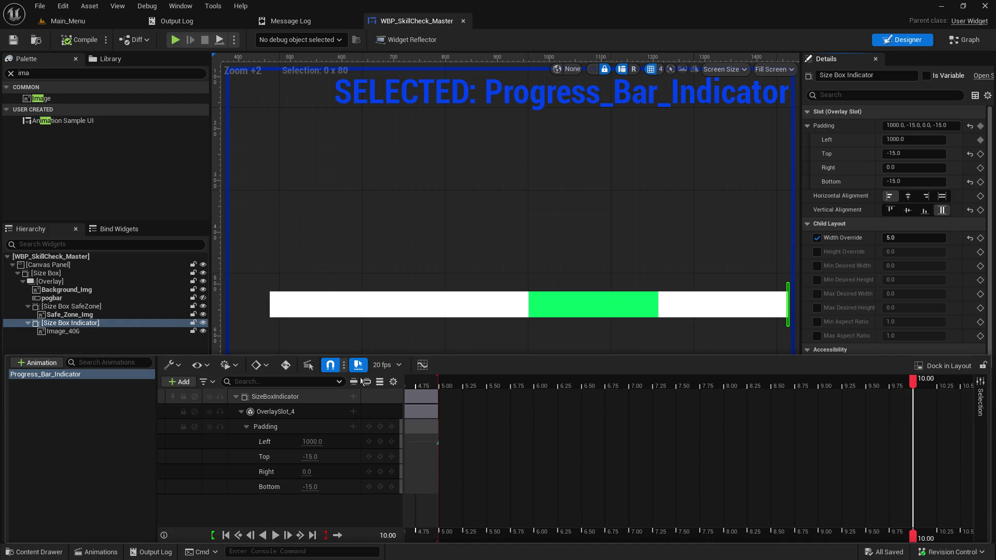
Step: Key Left padding back to 0 at 10 seconds and preview the animation
click(334, 440)
click(313, 441)
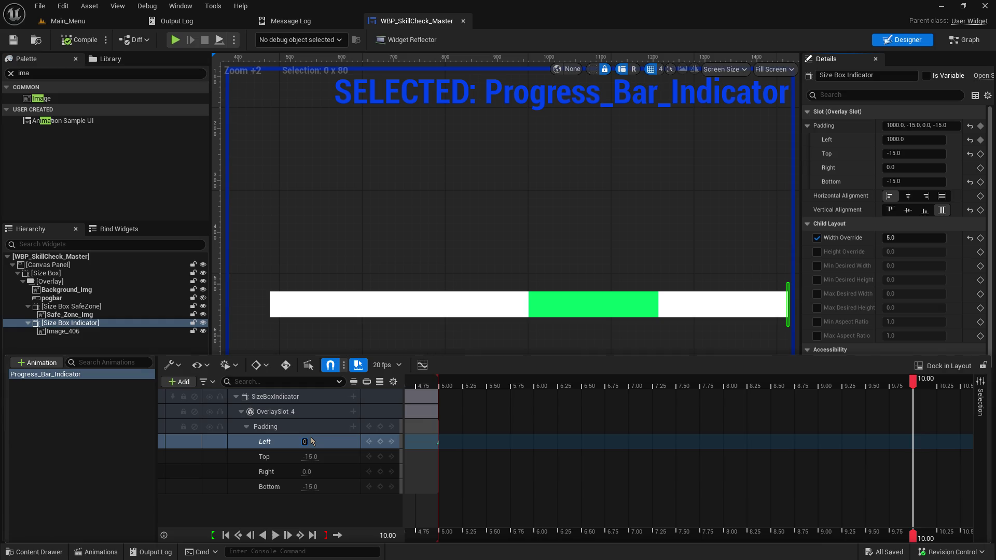
key(Return)
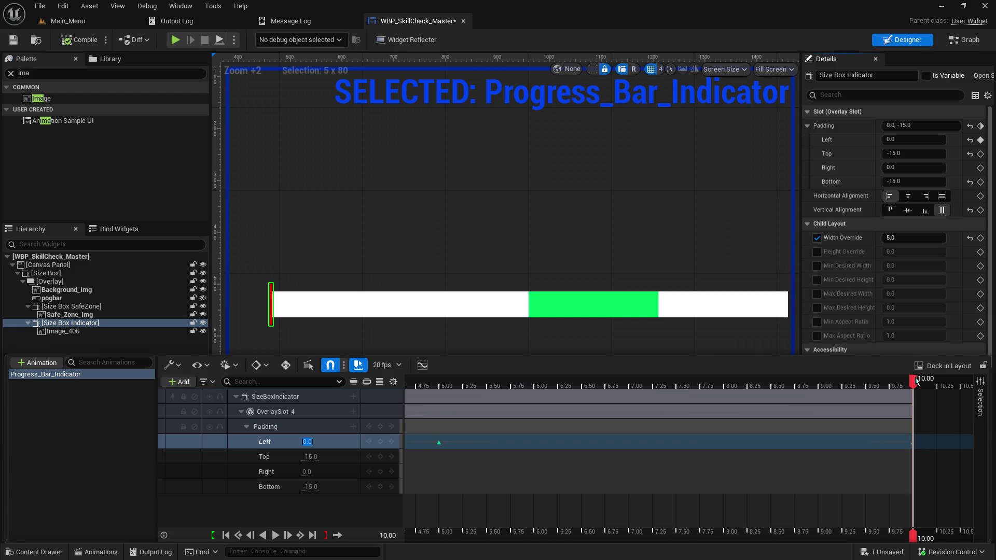
click(275, 536)
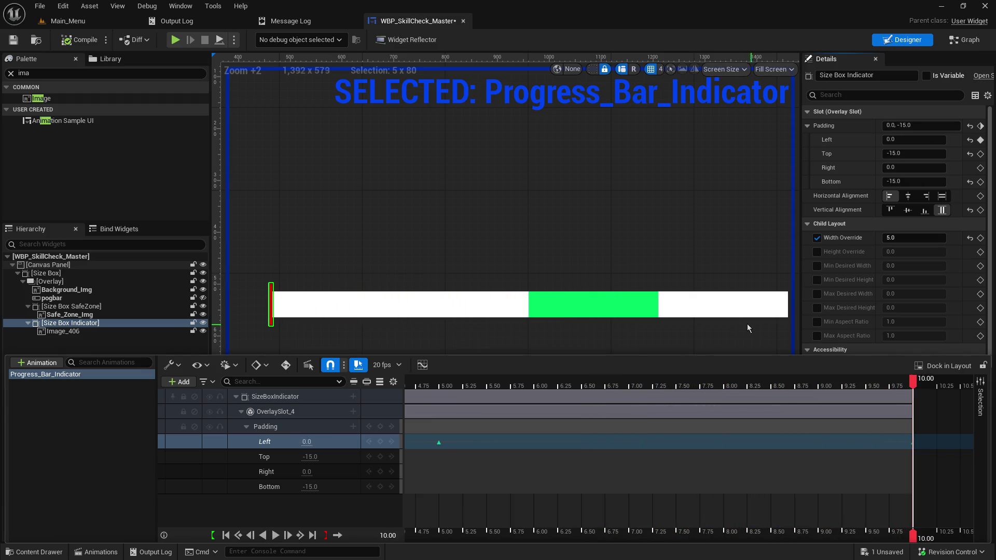
right_click(912, 382)
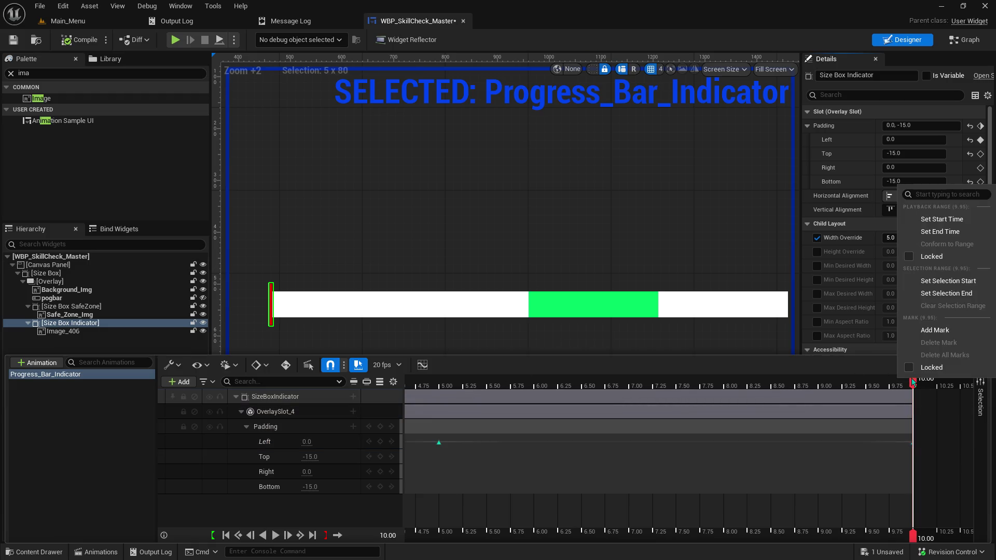
click(860, 375)
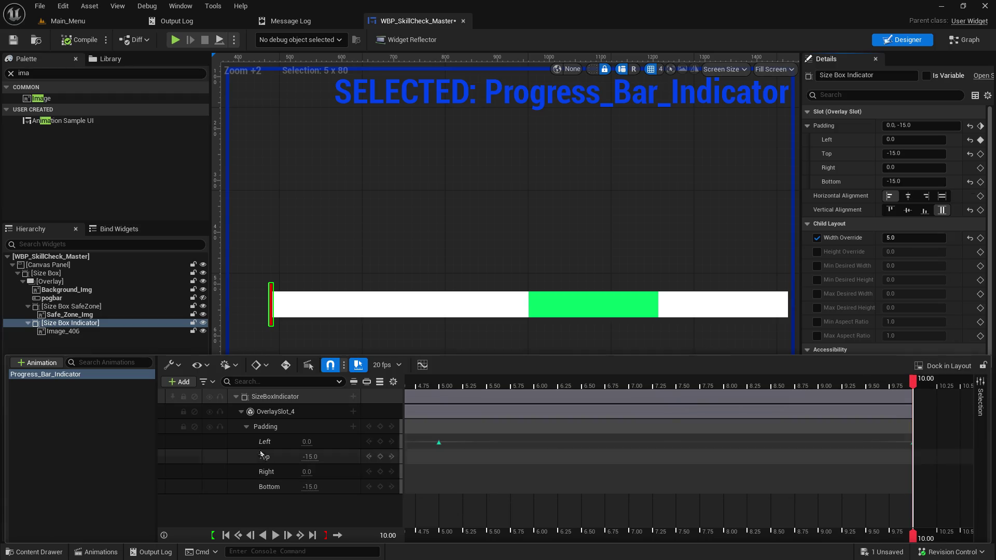
click(204, 365)
click(210, 370)
click(226, 369)
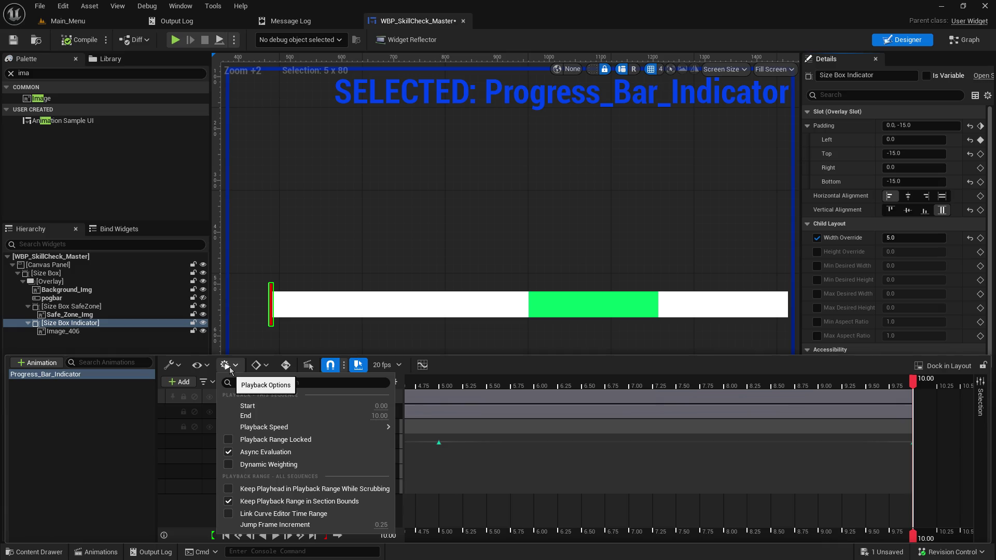
click(230, 369)
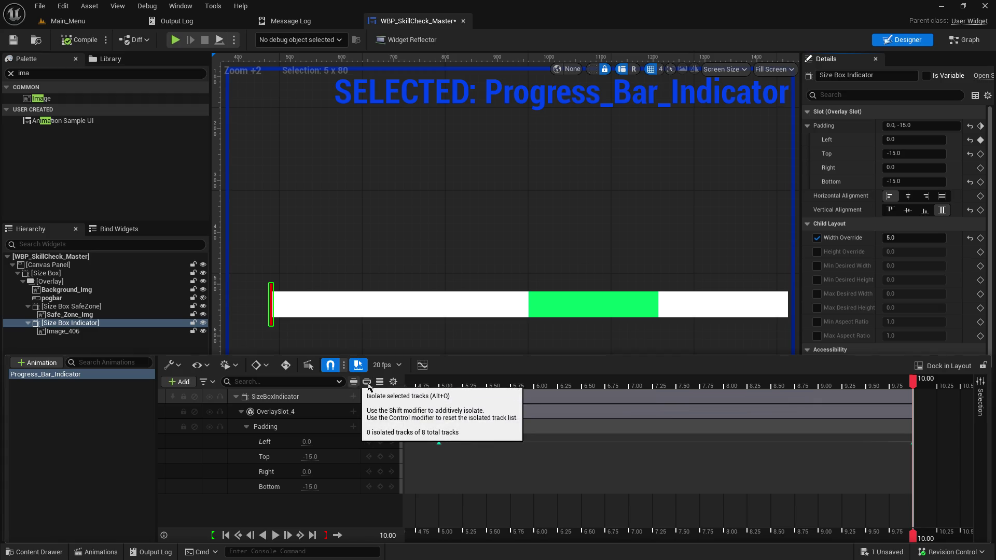
click(393, 381)
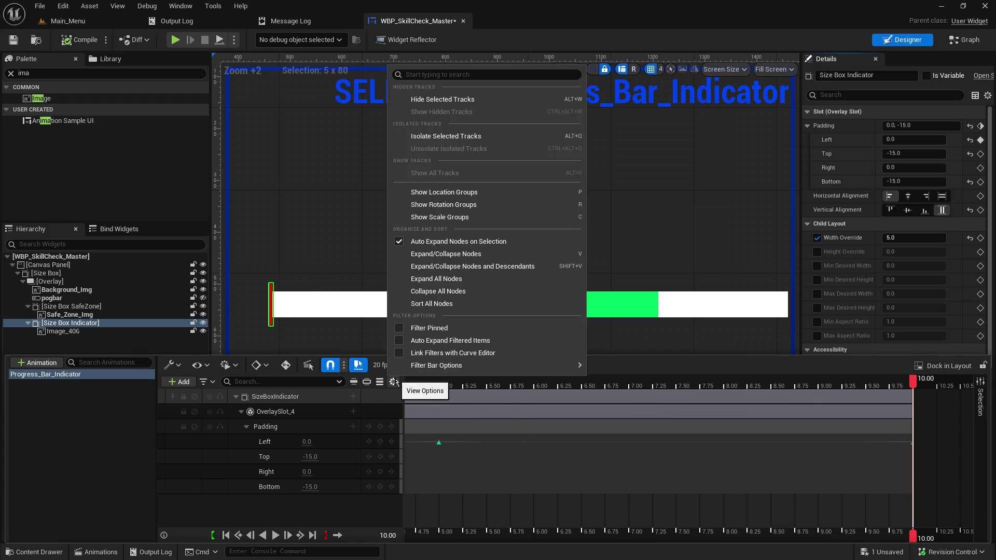
click(394, 382)
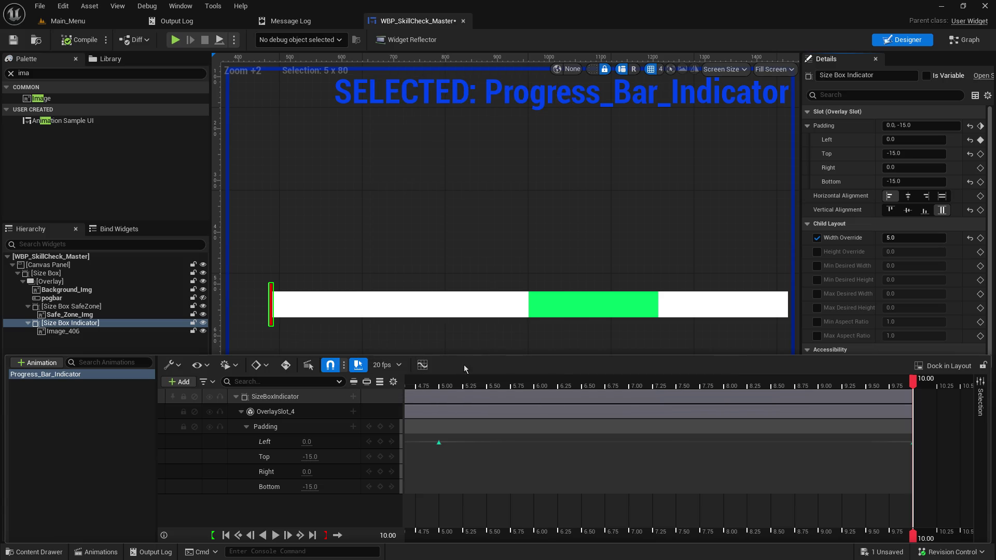
click(186, 366)
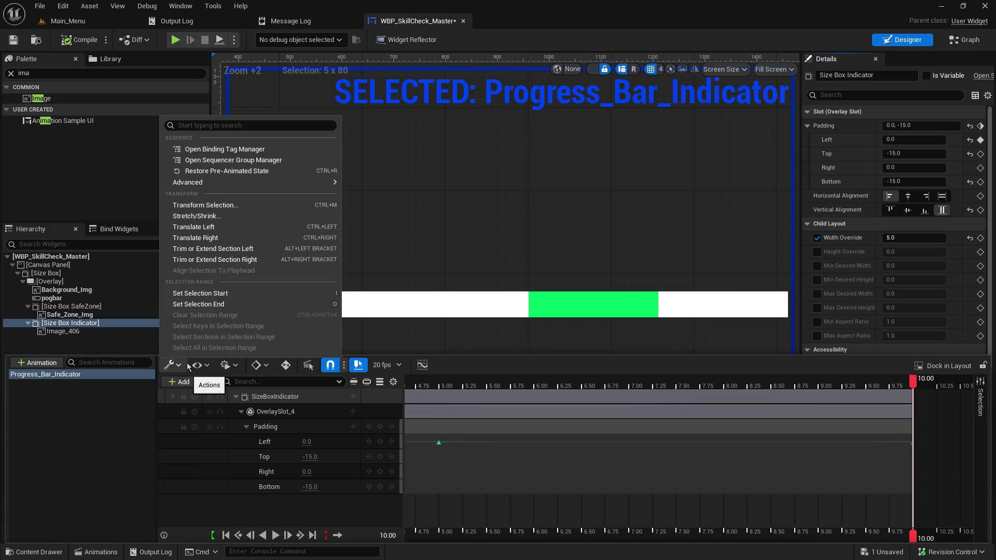
click(188, 366)
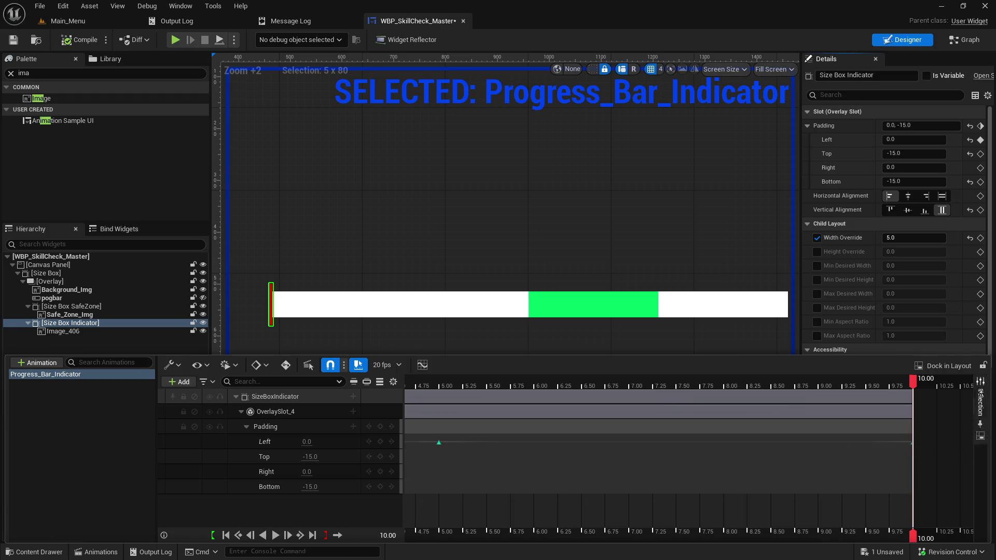
Step: Scrub the playhead between 8.65 and 9.95, checking the playback range options
drag(914, 389, 800, 387)
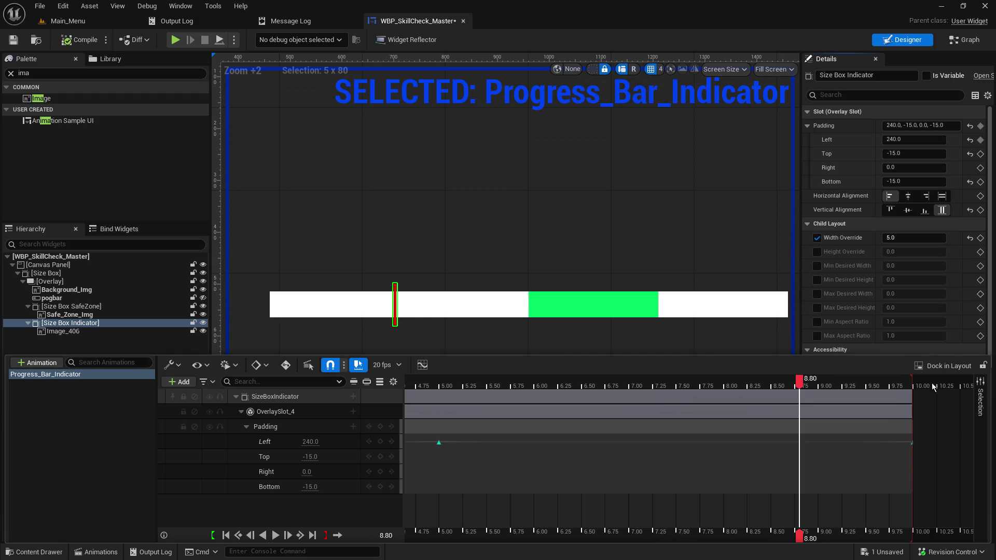
click(915, 378)
right_click(914, 381)
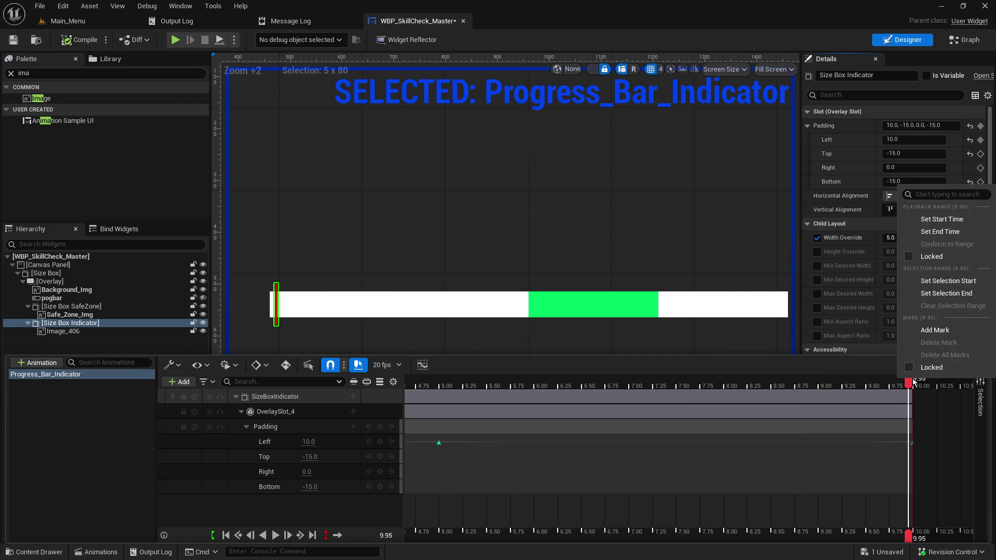
click(777, 407)
click(788, 383)
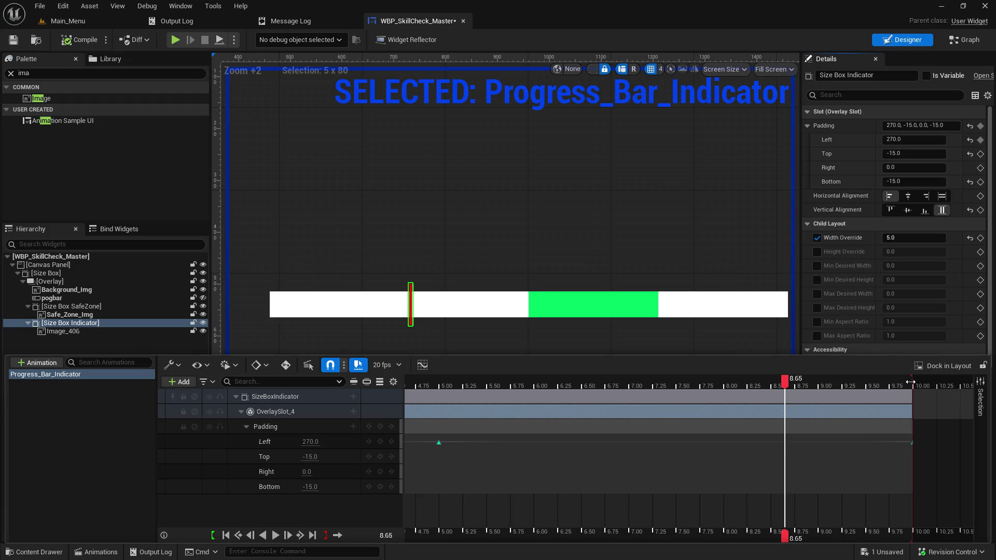
right_click(911, 382)
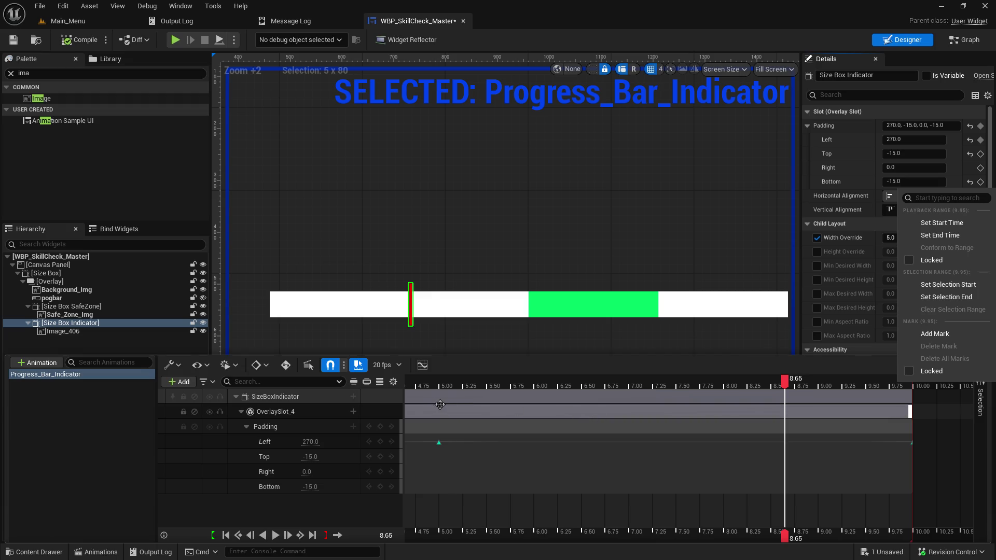
Step: Browse the Add track list and the track Filter options without changing anything
click(186, 383)
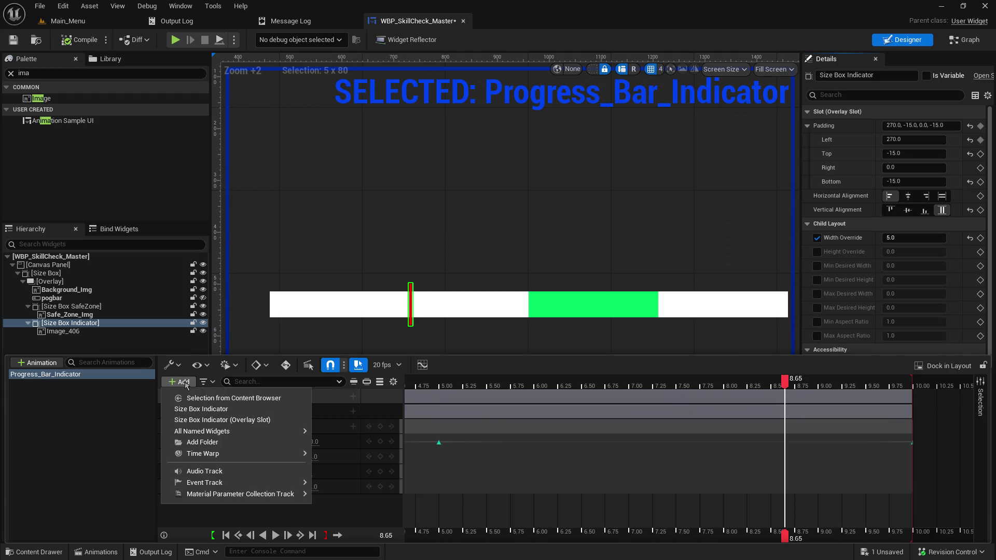
mouse_move(274, 484)
click(333, 386)
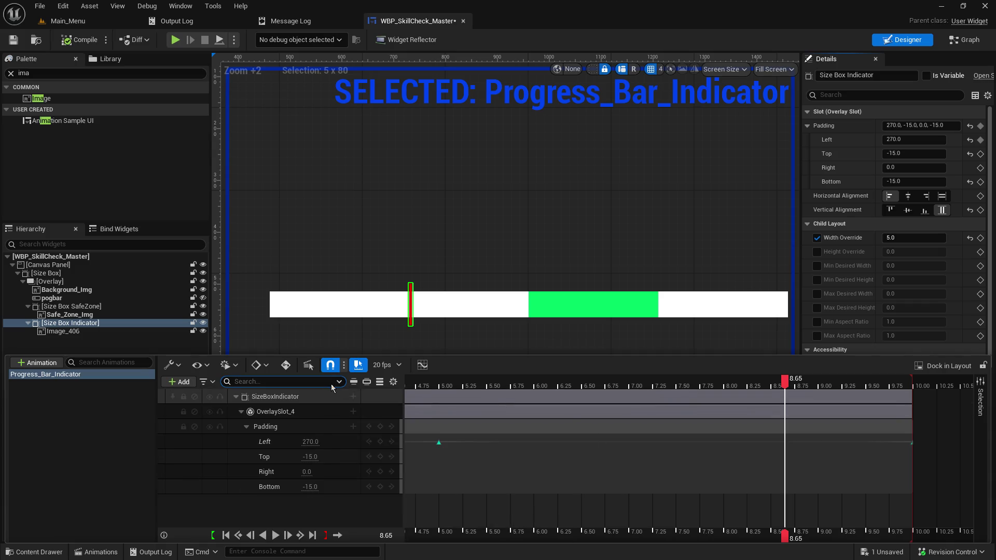
click(212, 383)
click(214, 384)
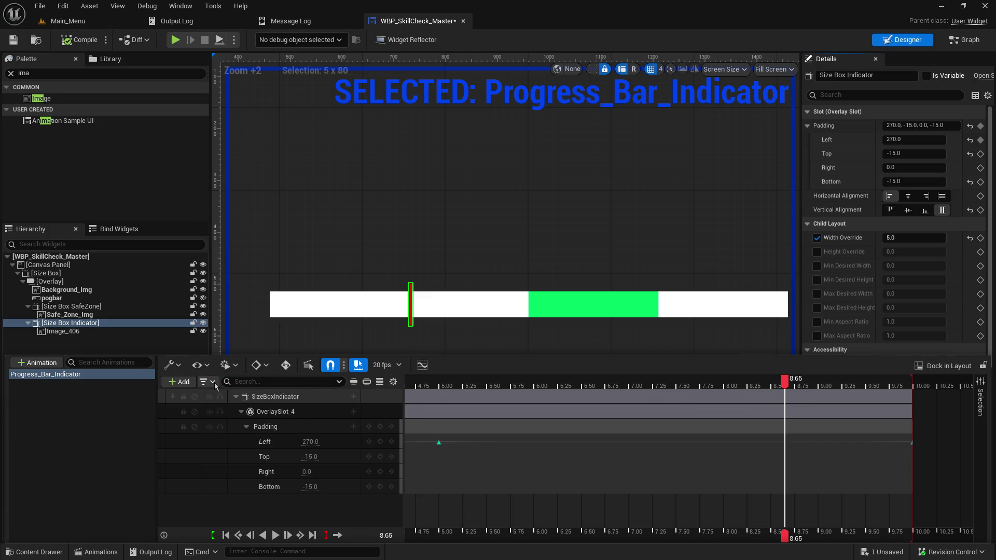
Step: Collapse the Padding track into one row and scrub to 6.20 over the green zone
click(247, 427)
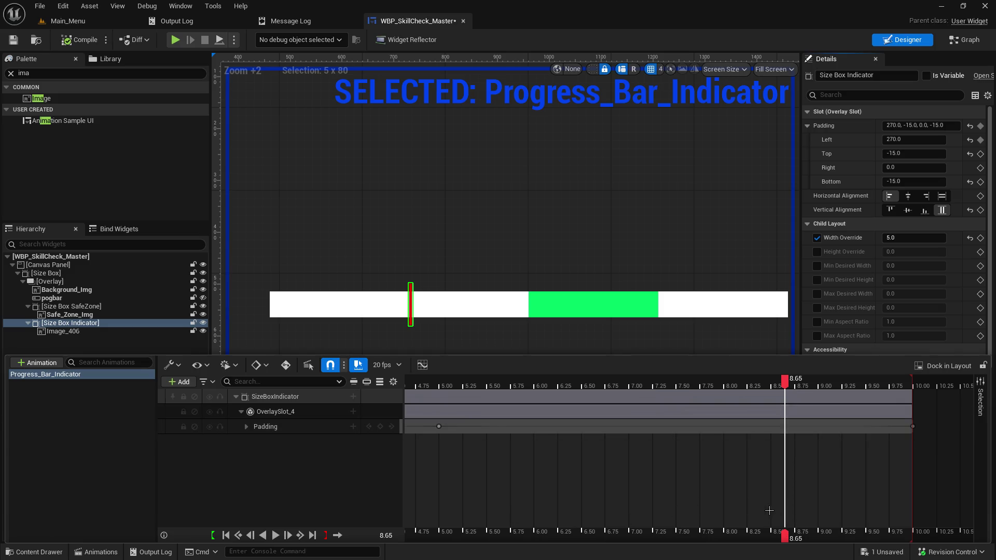
drag(441, 539, 554, 549)
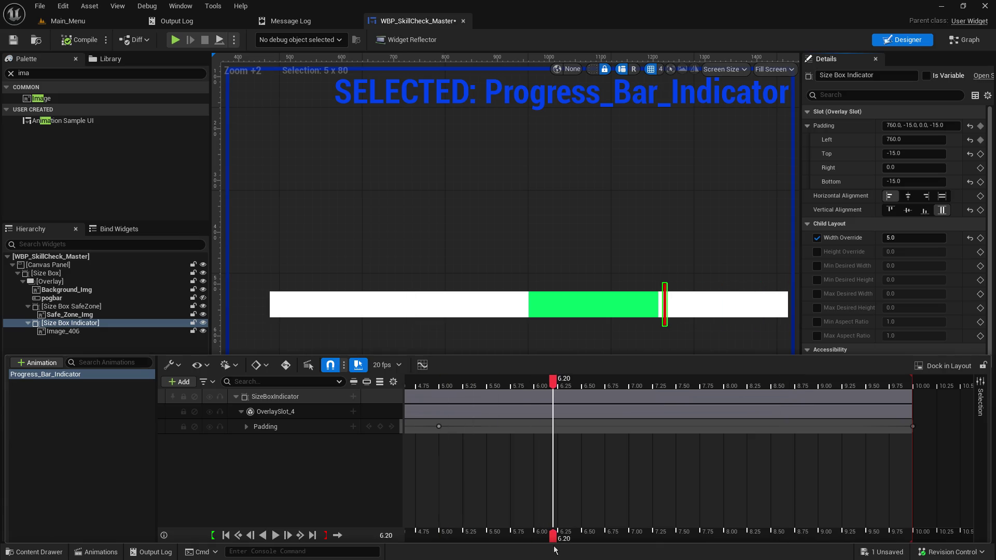
scroll(379, 487, up, 5)
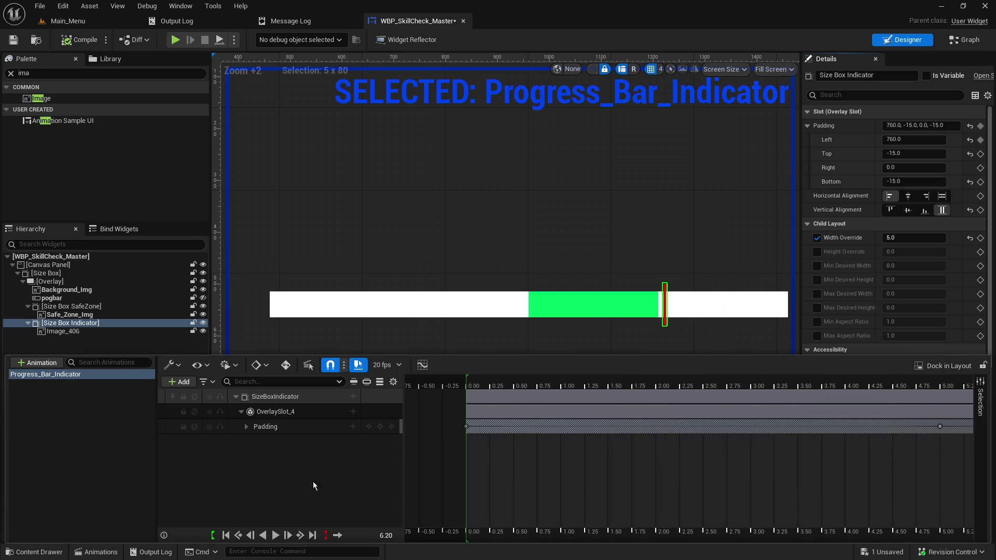
Step: Move the playhead to 0.00 and scrub to 0.65, dismissing the playback range options
click(466, 379)
right_click(468, 383)
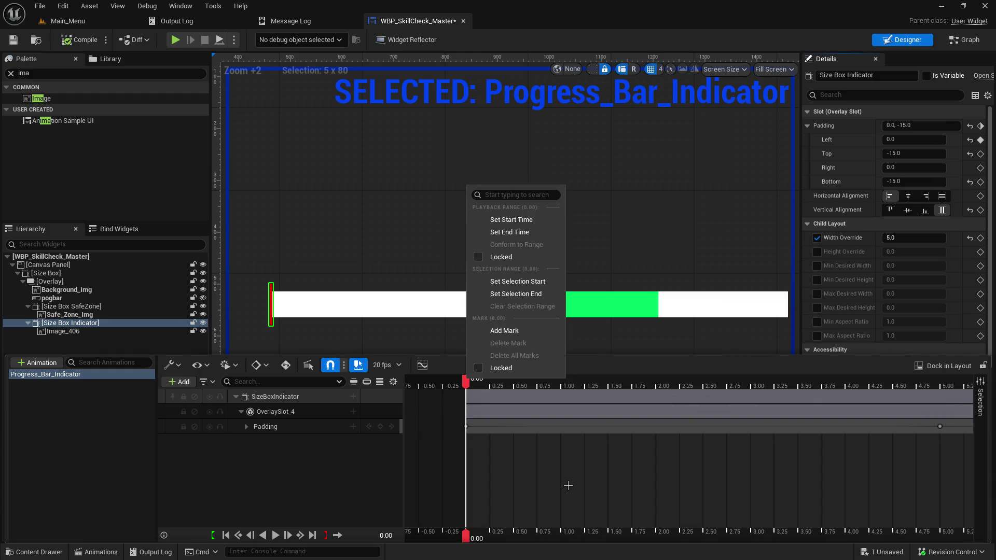
key(Escape)
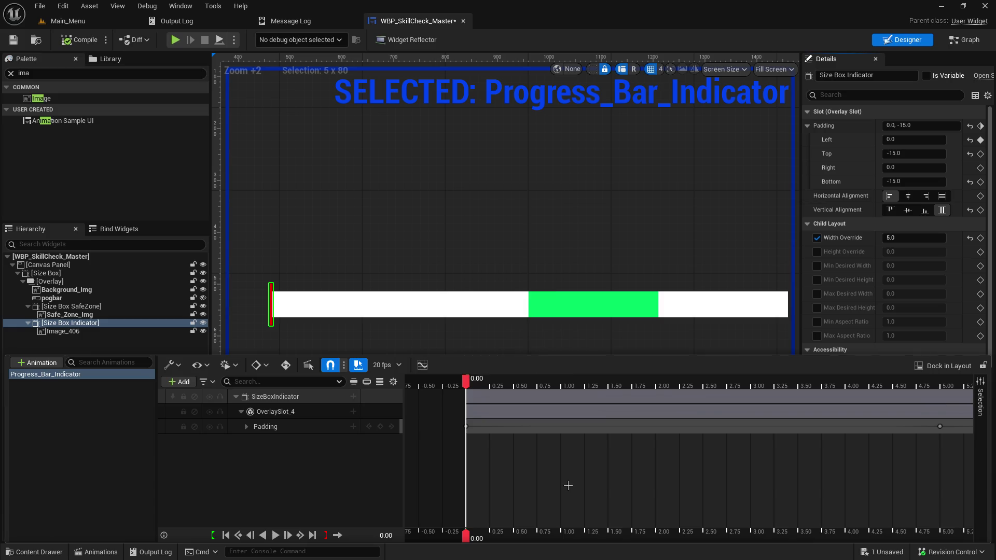
click(533, 383)
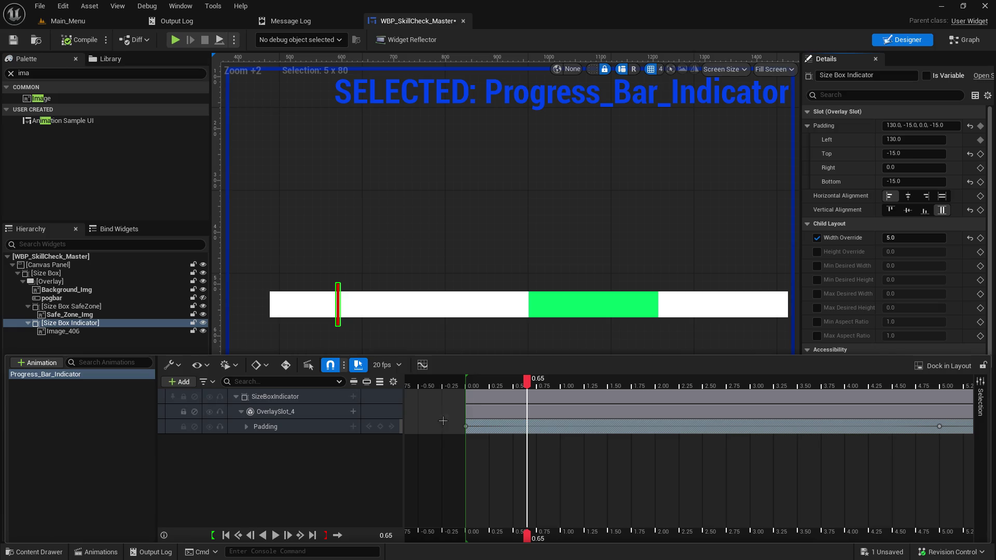
right_click(465, 379)
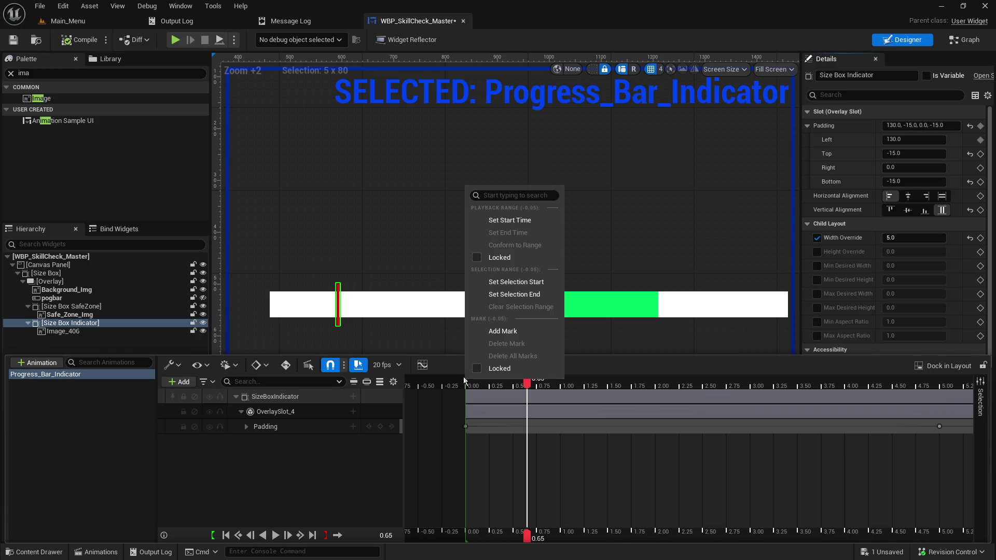
click(361, 469)
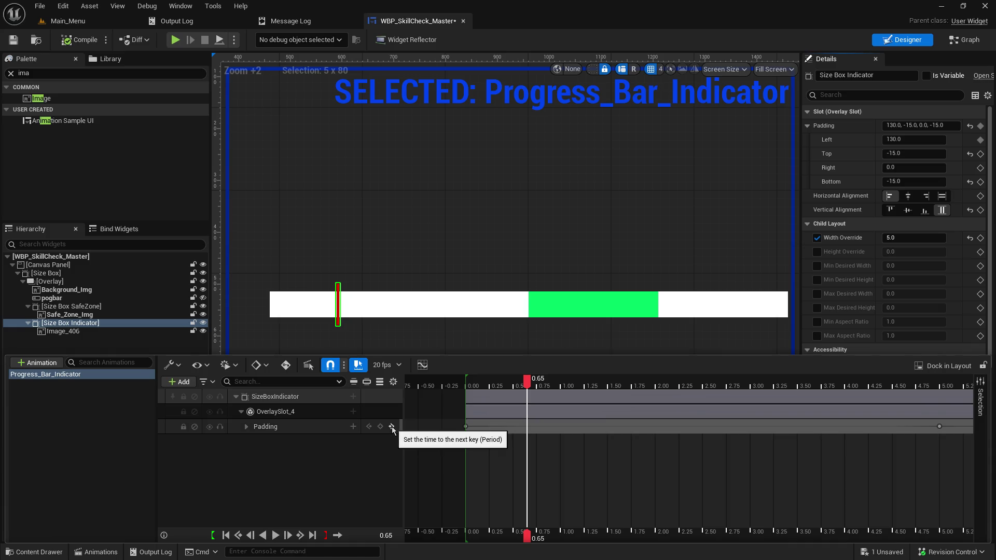
Step: Expand the Padding track into Left, Top, Right, Bottom and scrub back to 0.00 showing Left 0.0
click(247, 427)
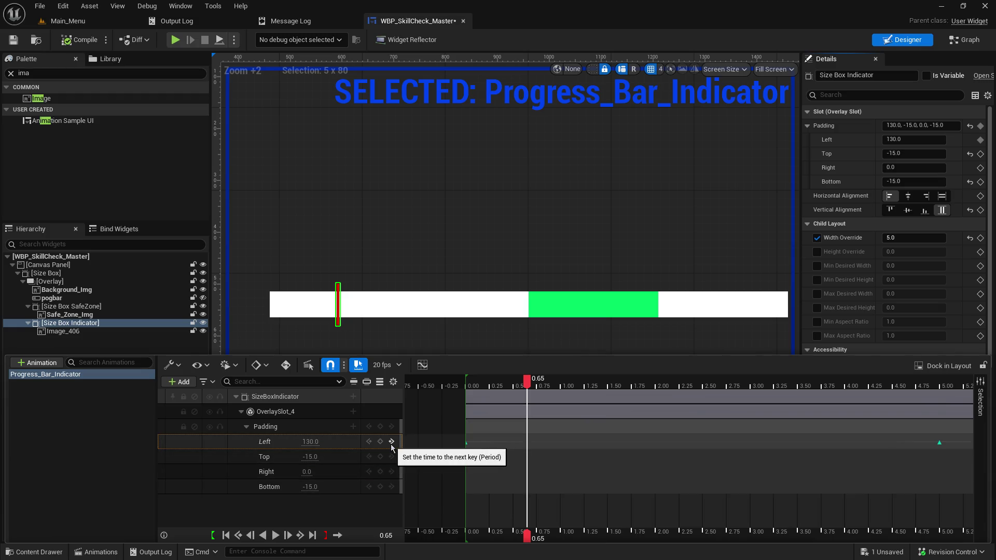
click(326, 428)
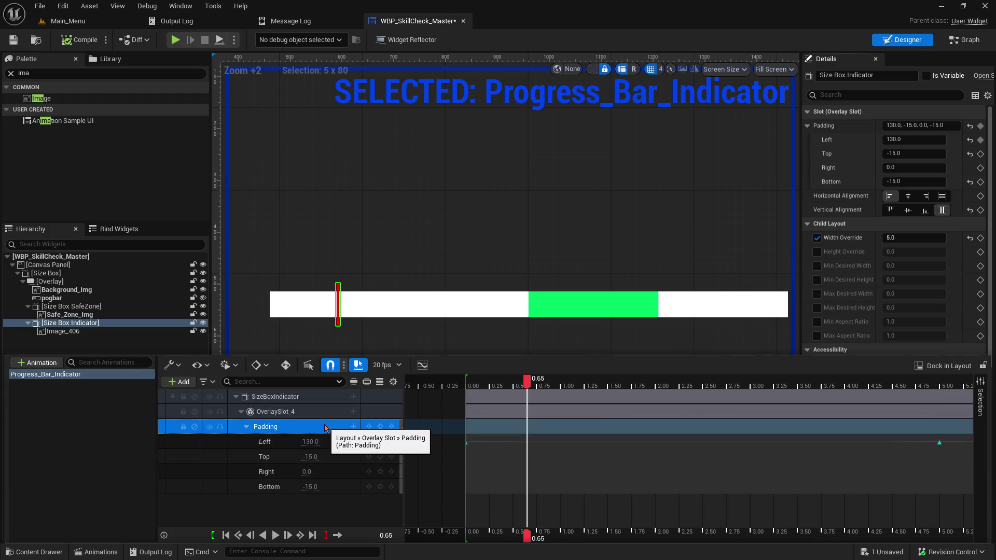
click(513, 390)
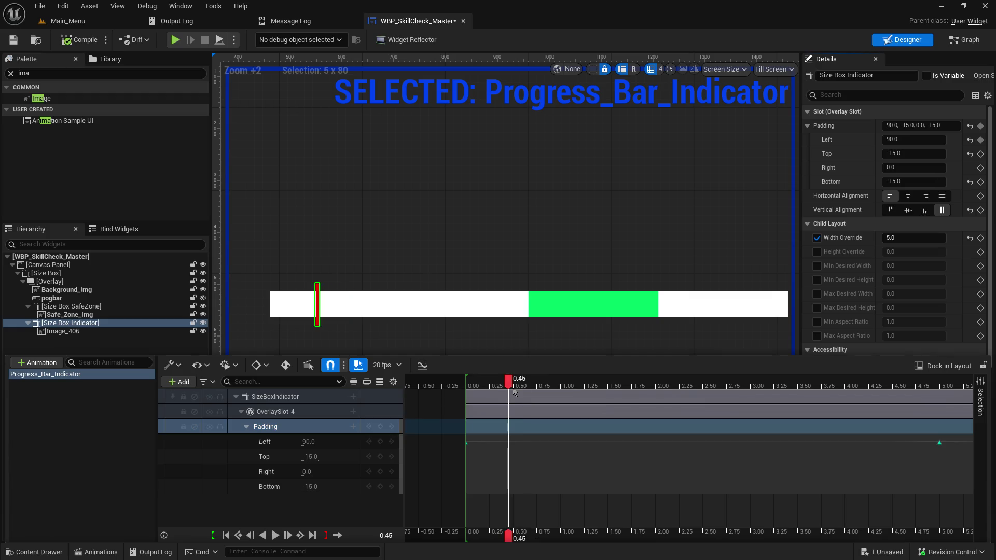
click(513, 390)
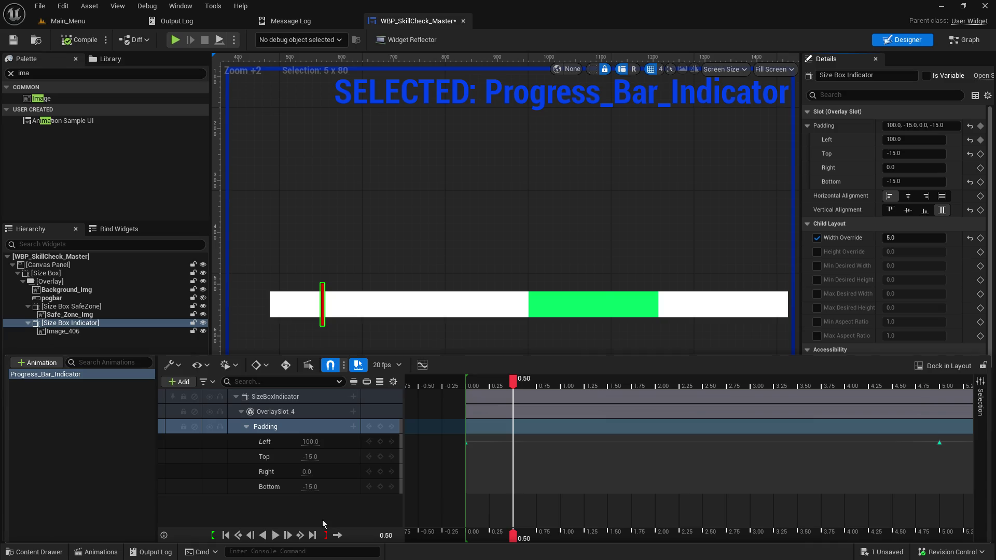
drag(567, 422, 652, 472)
drag(598, 385, 563, 383)
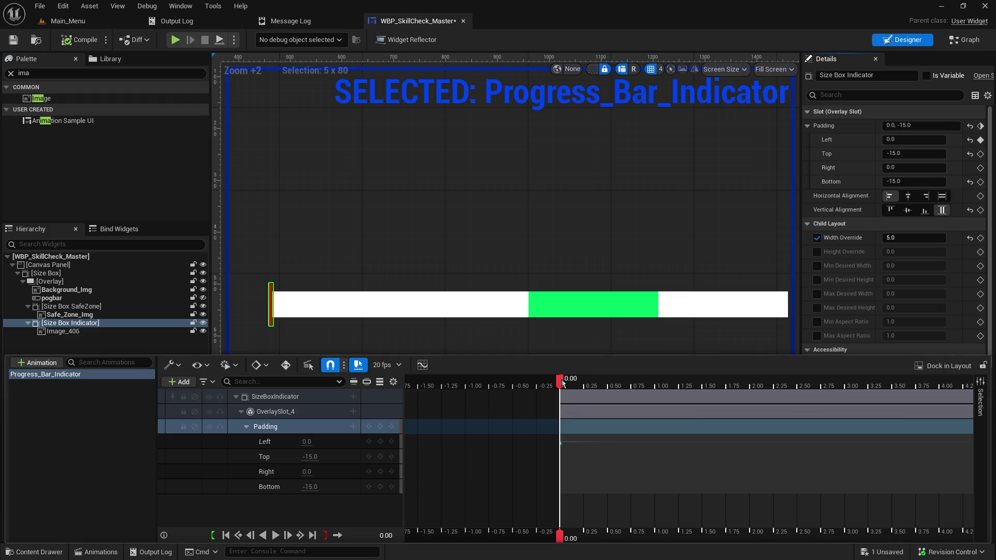
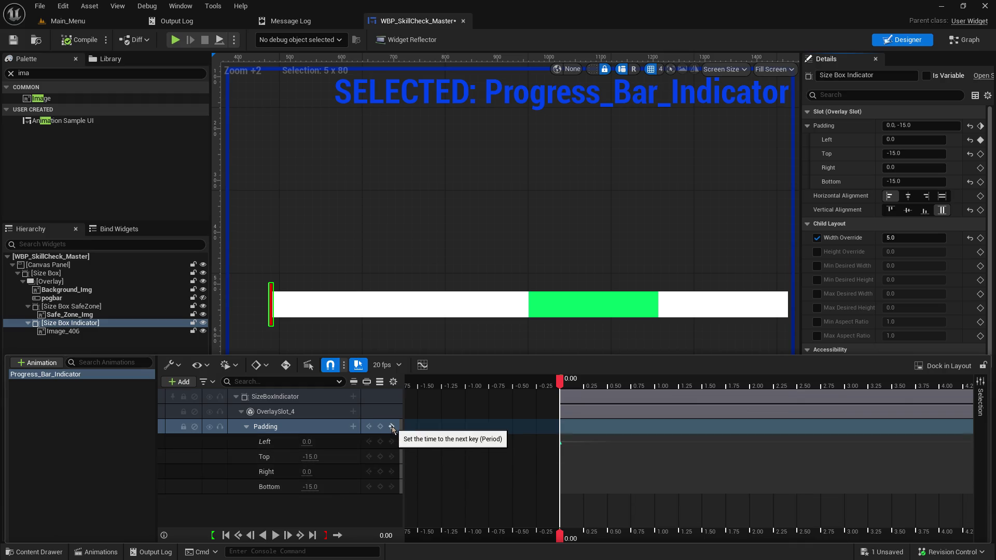
Step: Check the Padding track blend types, save, and preview the Progress_Bar_Indicator animation
click(353, 426)
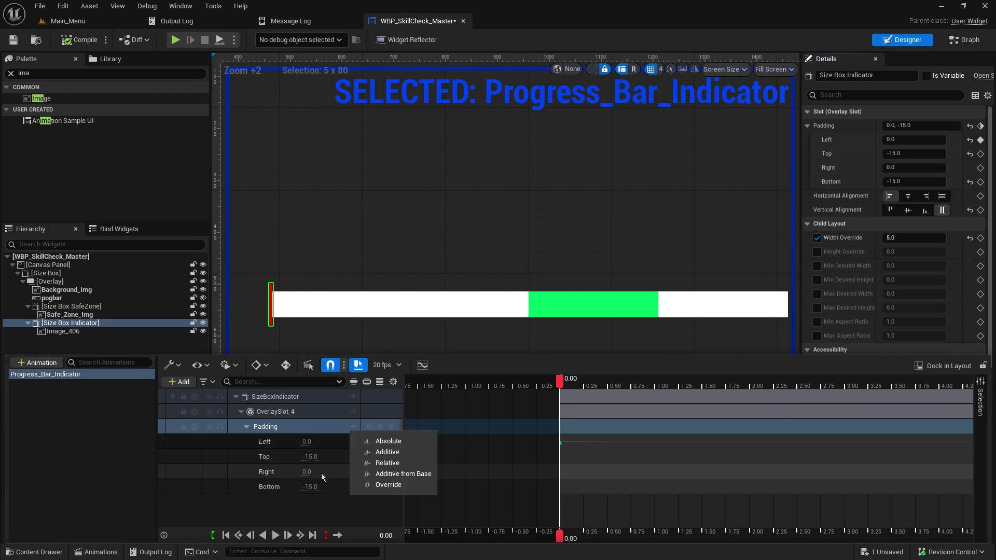
click(293, 515)
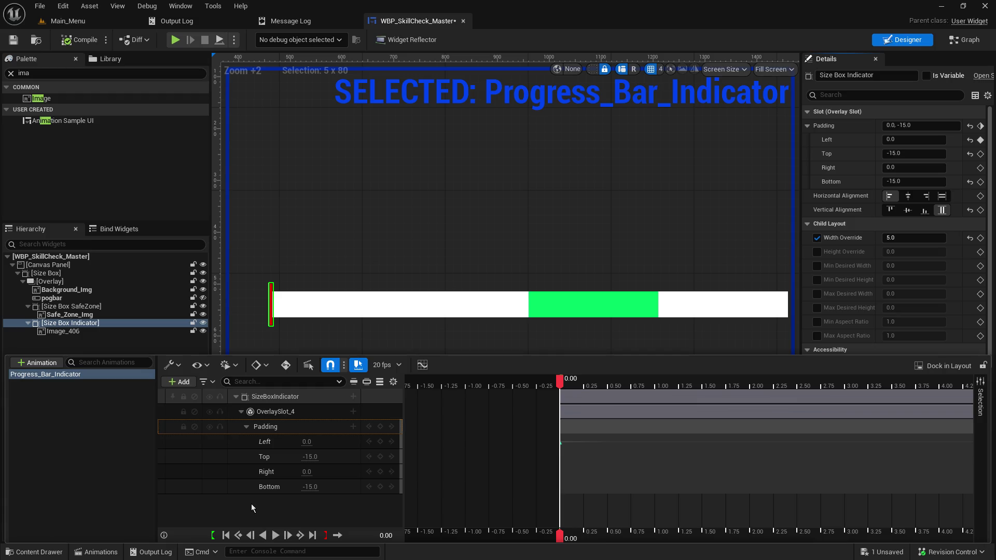
click(13, 40)
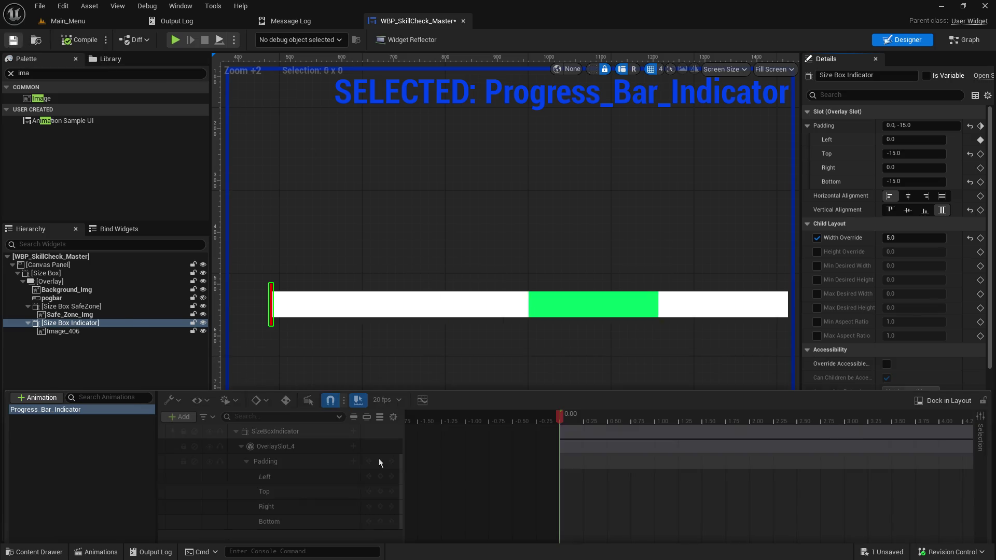
click(96, 552)
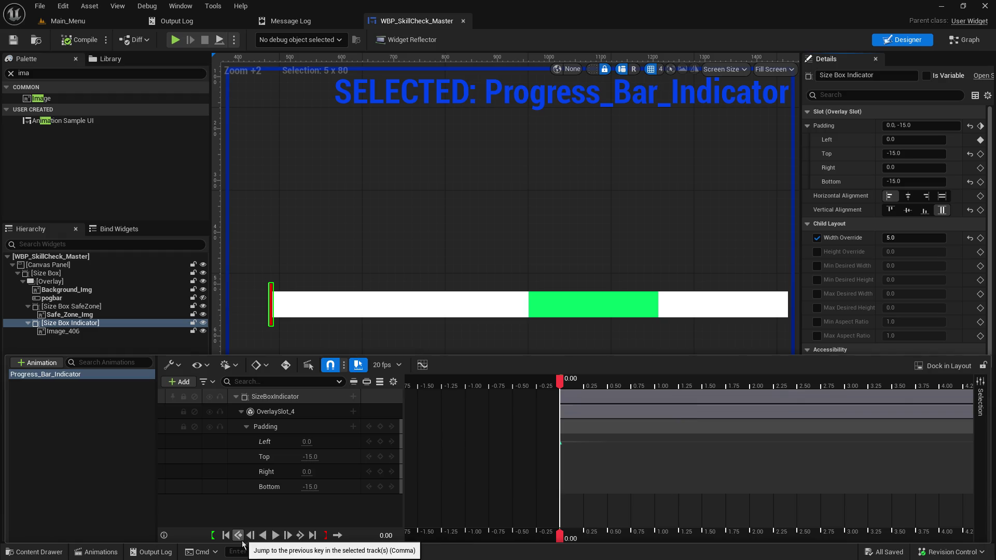
click(275, 535)
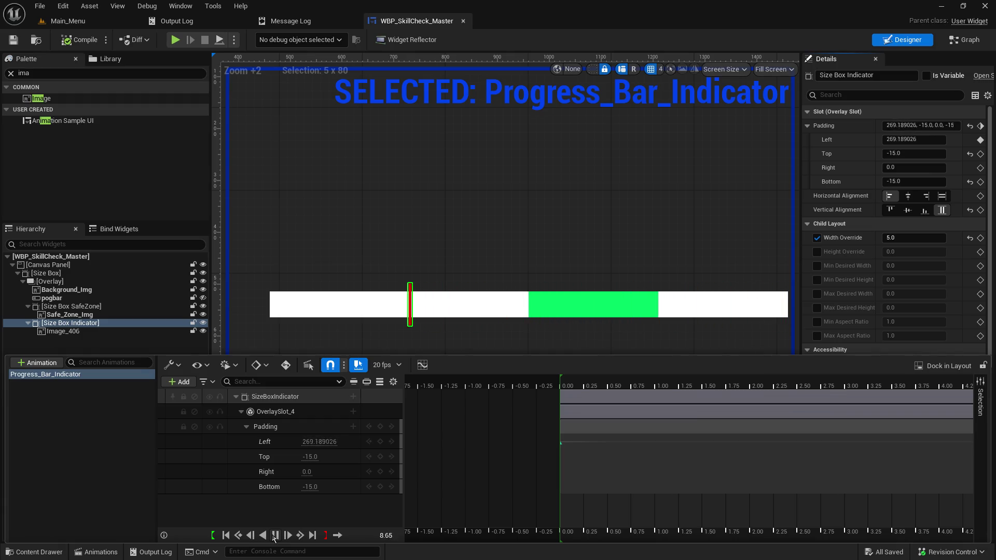
click(275, 535)
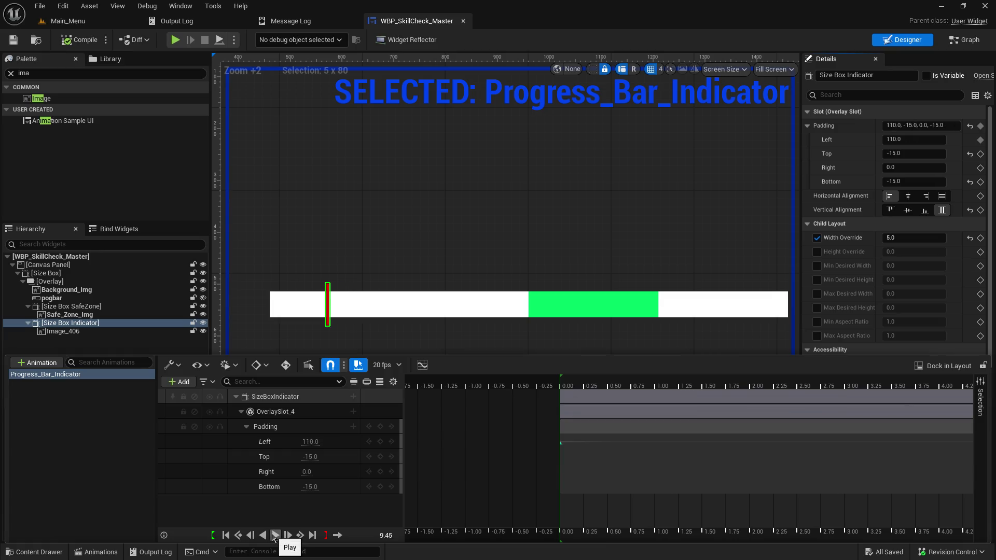
Step: Inspect the Progress_Bar_Indicator animation and timeline options, then show the widget's EventGraph
right_click(75, 375)
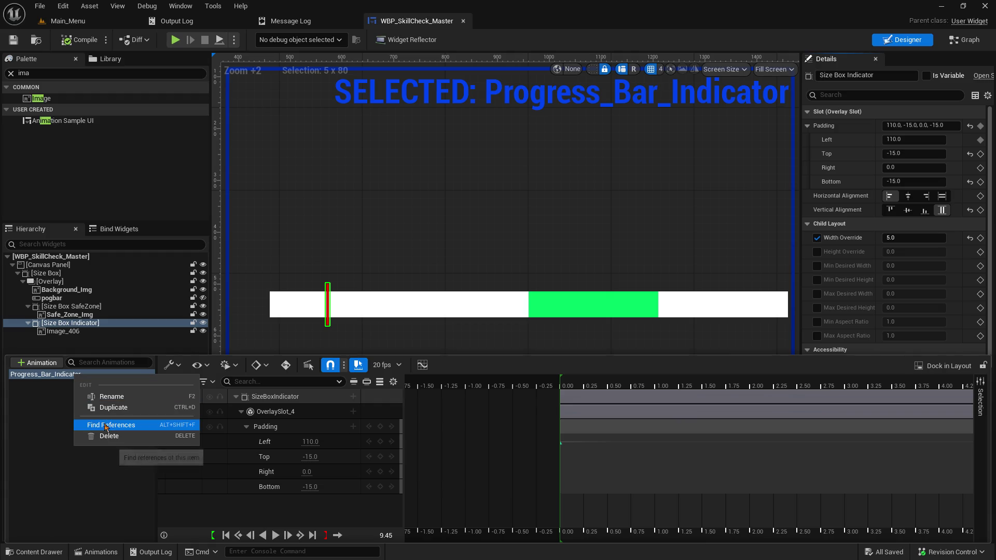
click(72, 490)
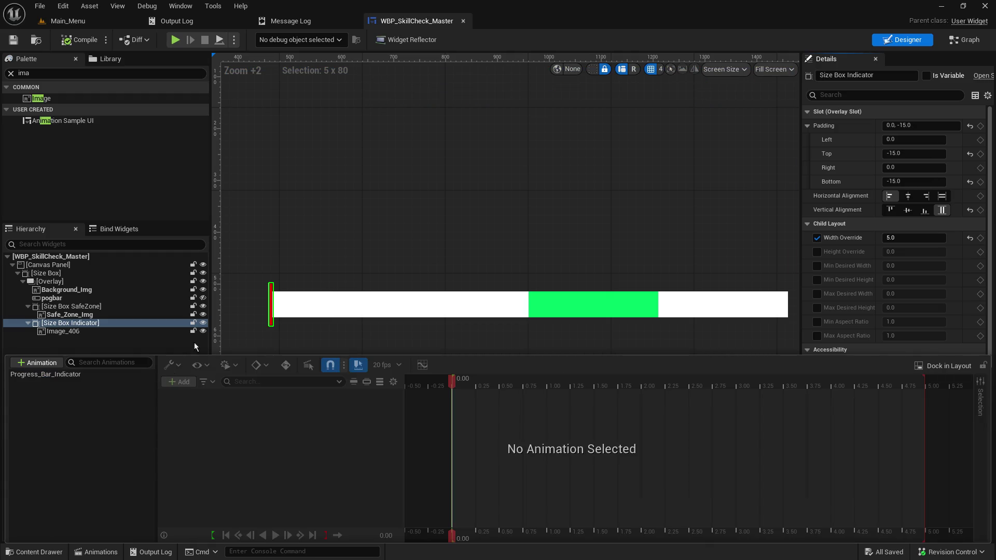
click(63, 374)
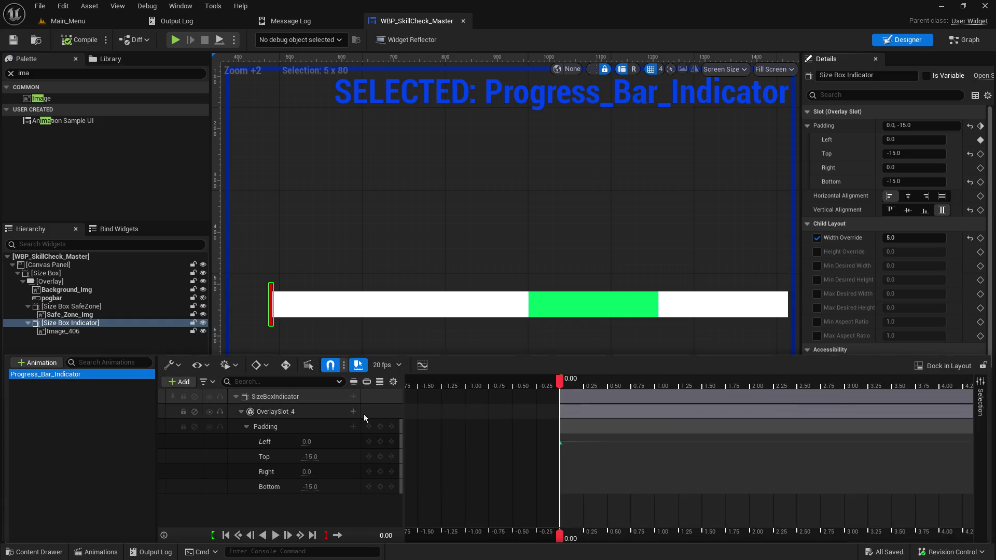
right_click(559, 387)
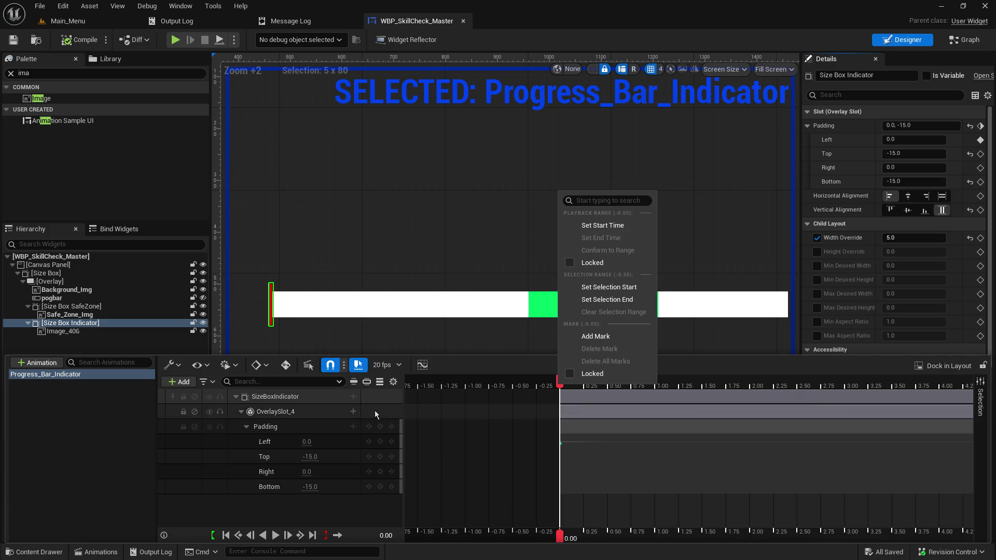
click(294, 502)
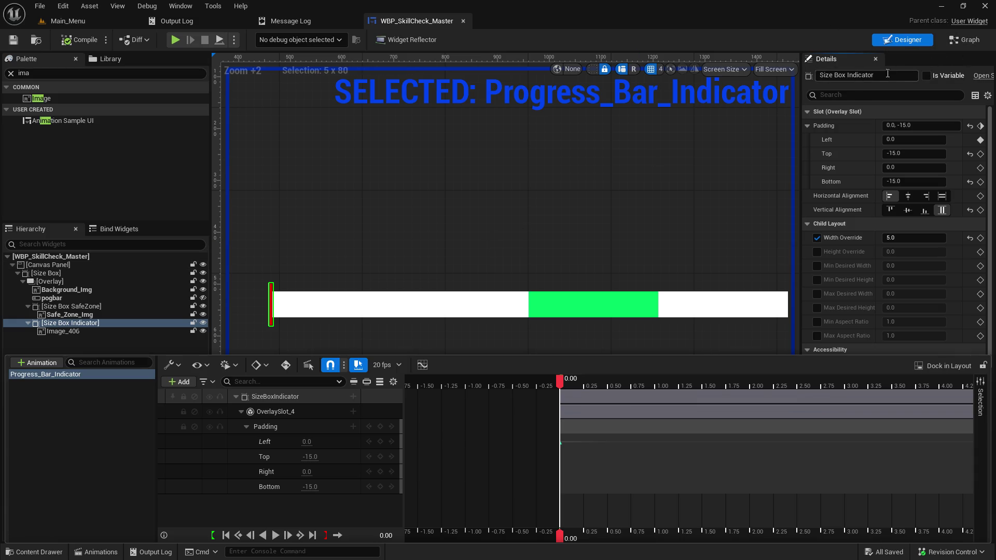
click(962, 41)
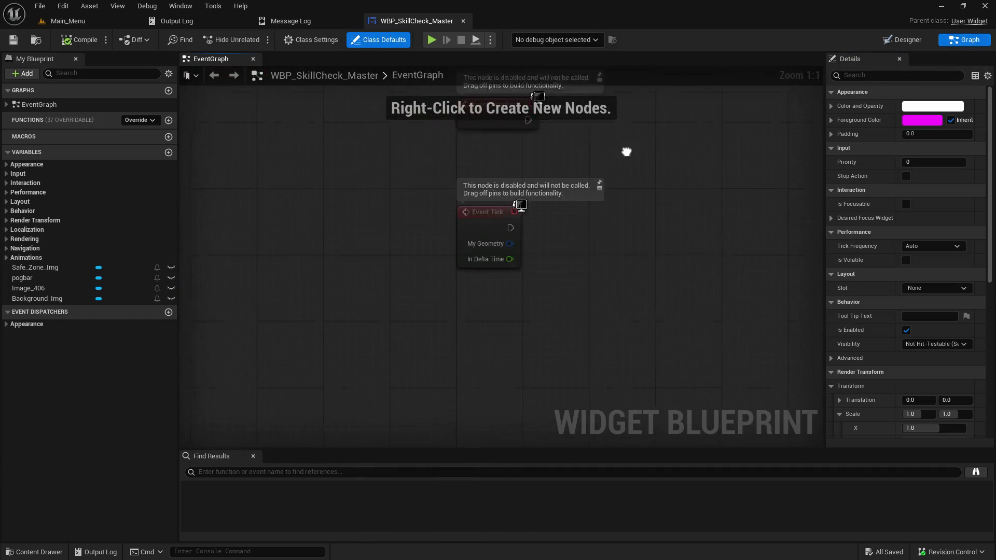
Step: Visit the Main_Menu tab, then check the Progress_Bar_Indicator entry in the Animations panel
drag(627, 151, 400, 163)
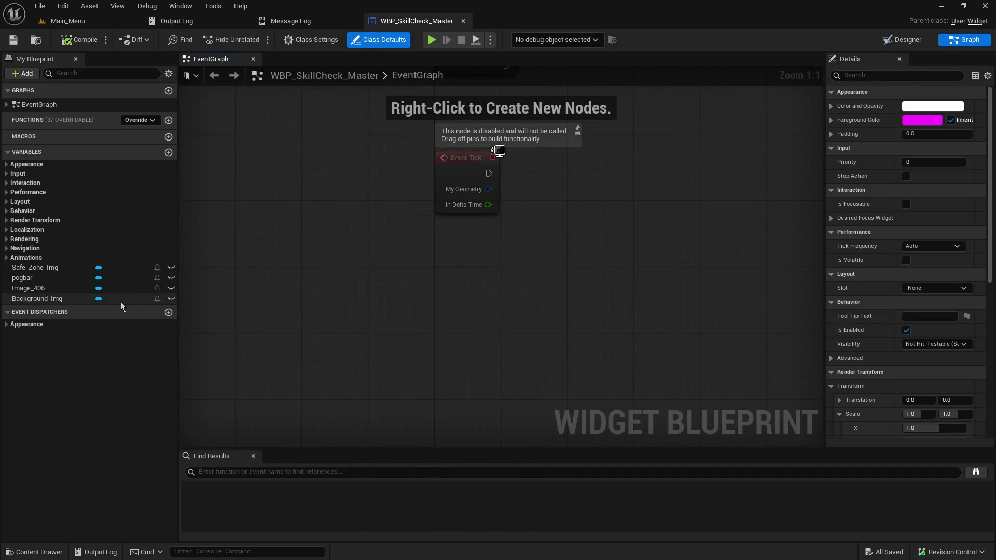
click(82, 23)
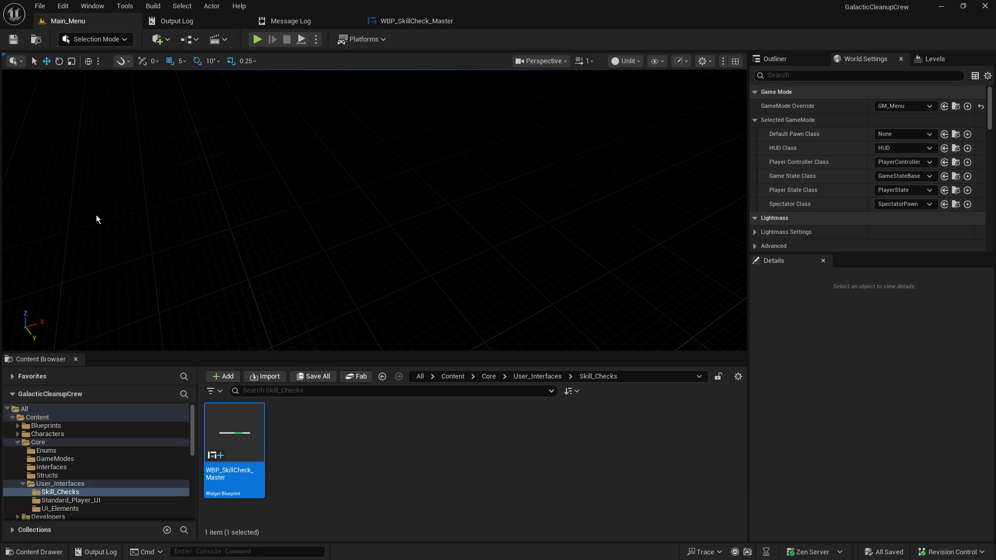
click(420, 22)
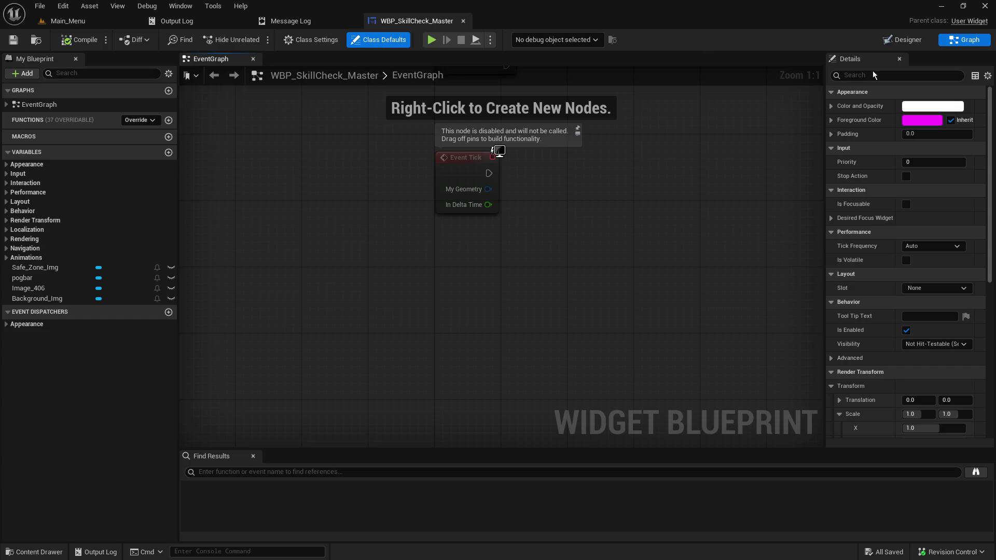
click(903, 39)
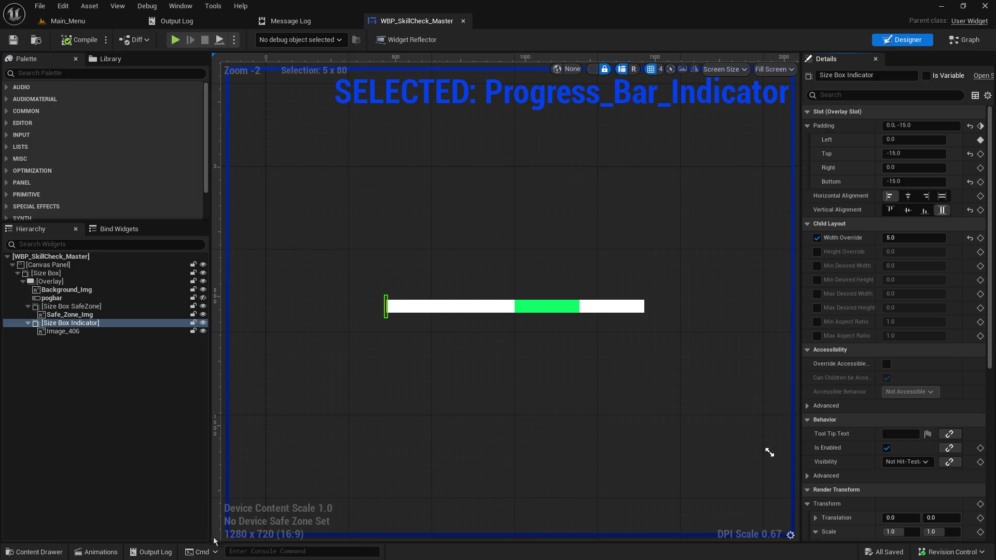
click(96, 554)
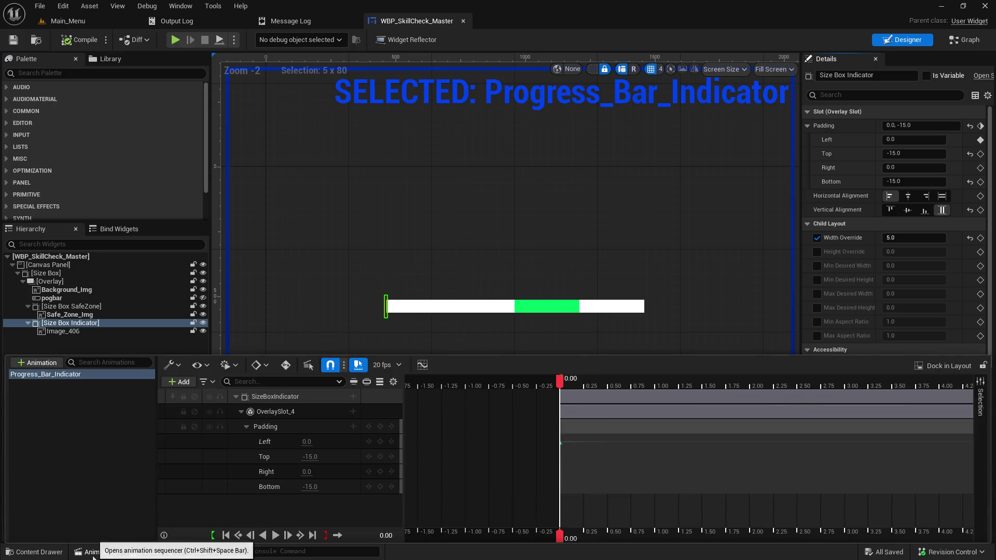
right_click(69, 375)
click(30, 404)
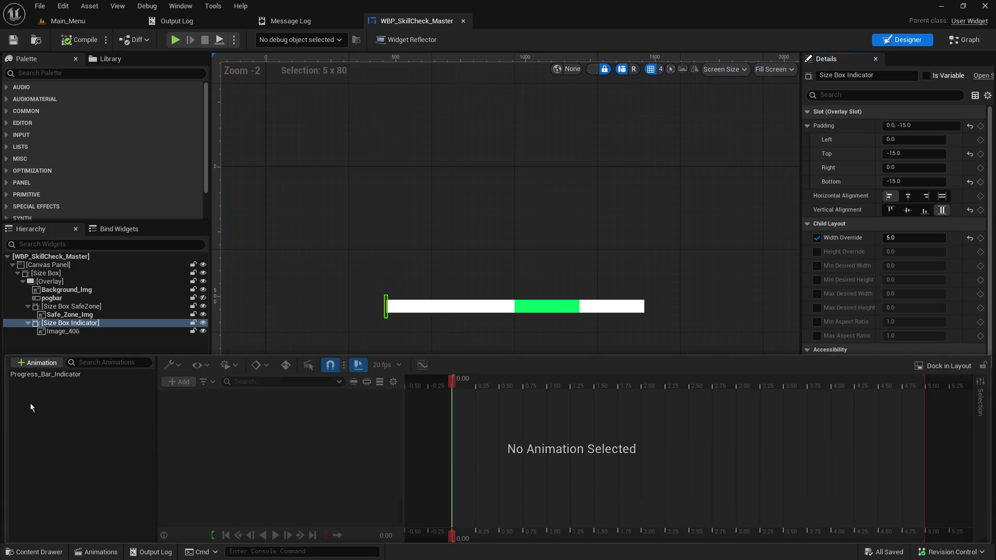
Step: In Graph mode, expand Animations and drag Progress_Bar_Indicator into the EventGraph
click(957, 43)
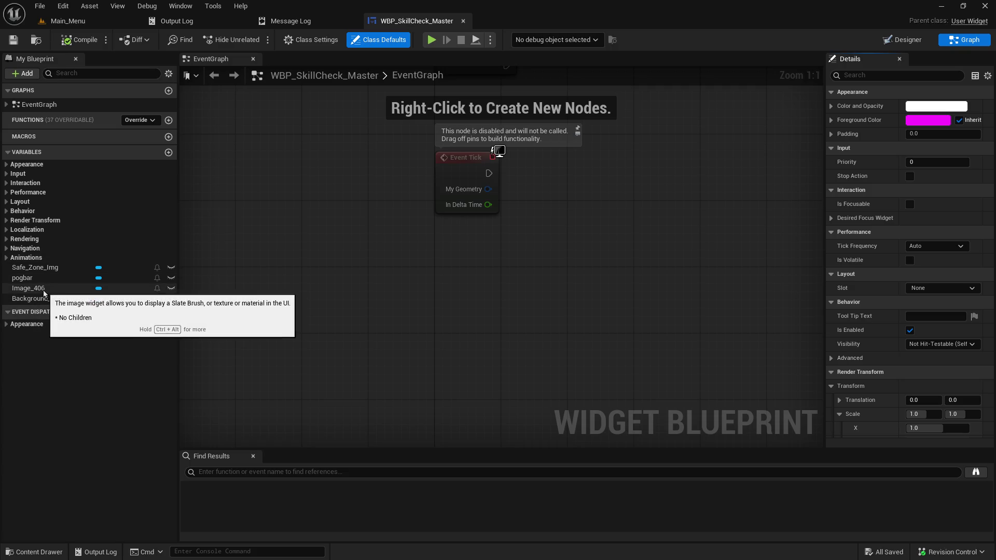
click(7, 257)
mouse_move(20, 268)
mouse_down()
mouse_move(267, 300)
mouse_move(496, 299)
mouse_up()
Step: Place a Progress_Bar_Indicator getter and feed it into a Play Animation node found via 'play'
click(541, 316)
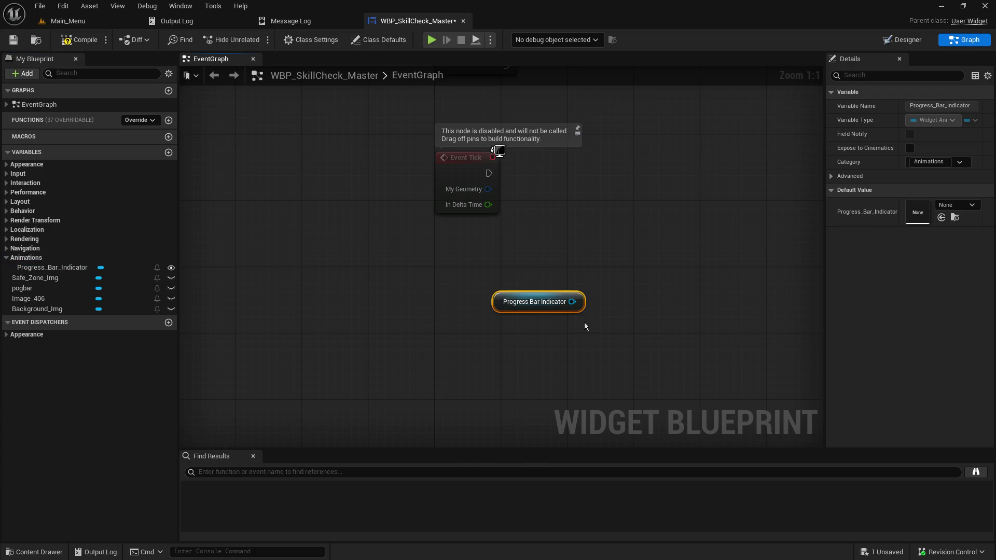
mouse_move(633, 307)
mouse_down()
mouse_move(328, 323)
mouse_move(441, 294)
mouse_up()
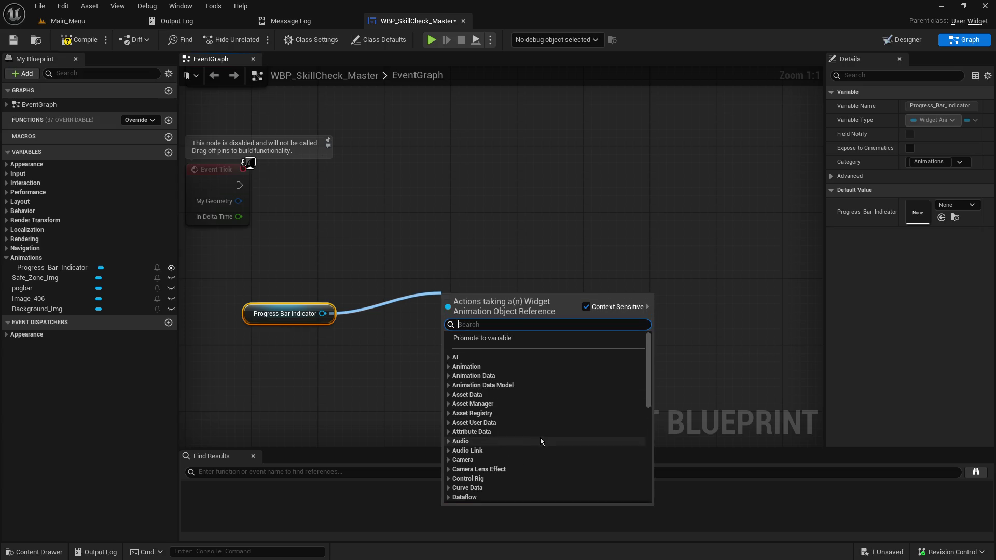
scroll(541, 438, down, 4)
scroll(540, 438, up, 4)
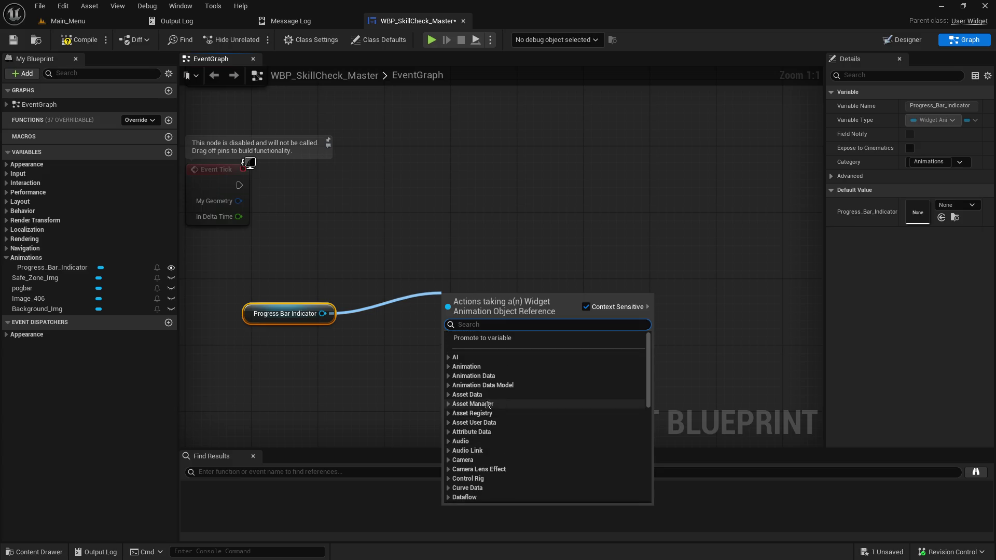
click(448, 367)
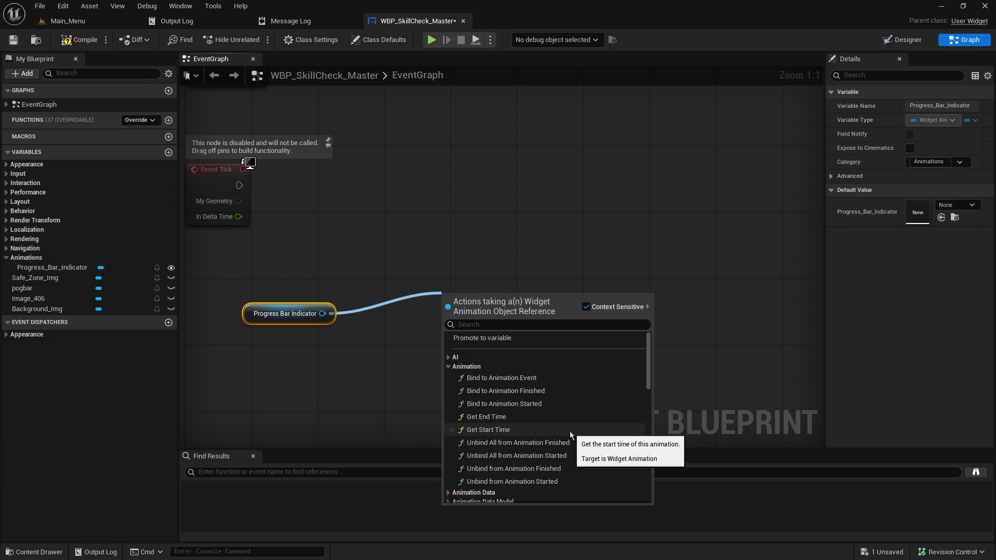
scroll(569, 432, down, 2)
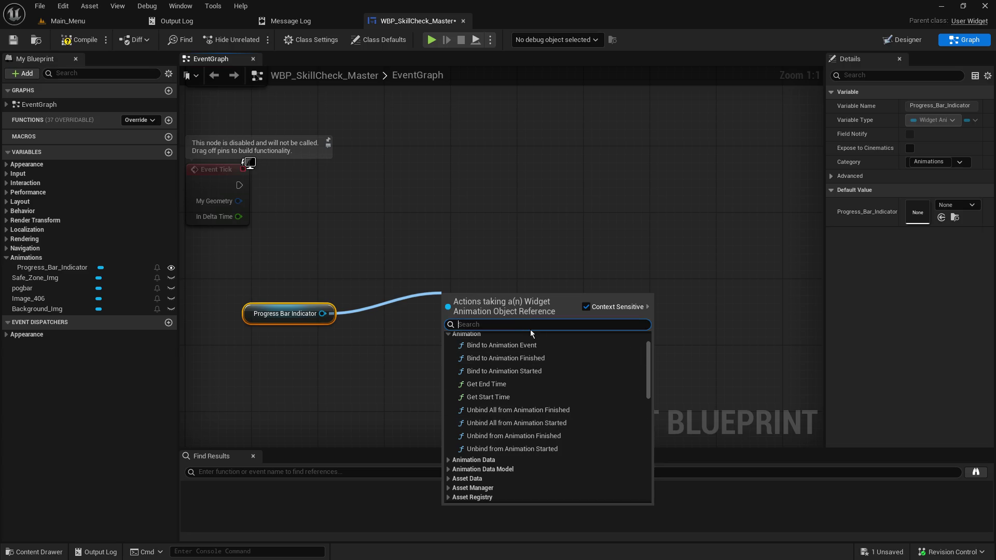
text(play)
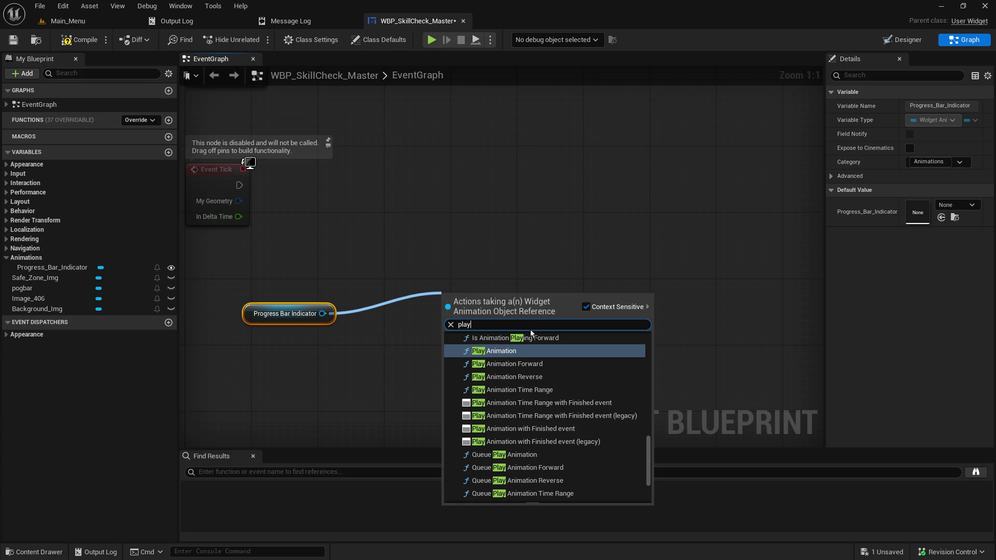
scroll(554, 444, down, 2)
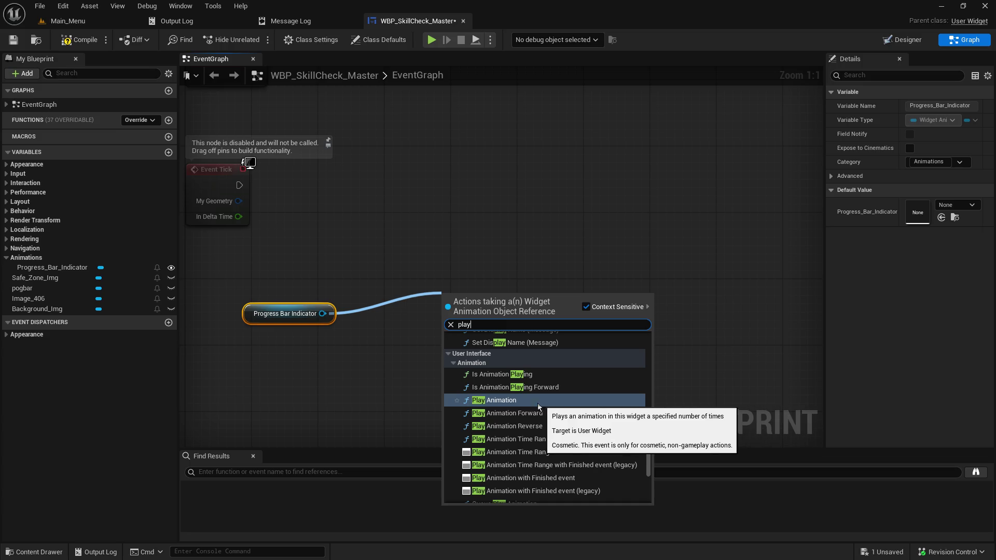
click(512, 402)
drag(536, 334, 482, 281)
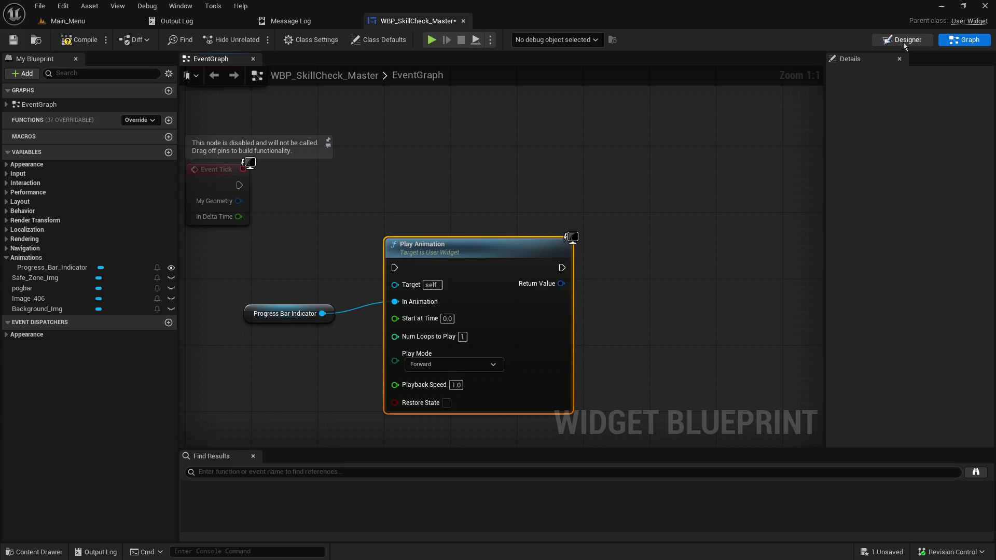
click(905, 40)
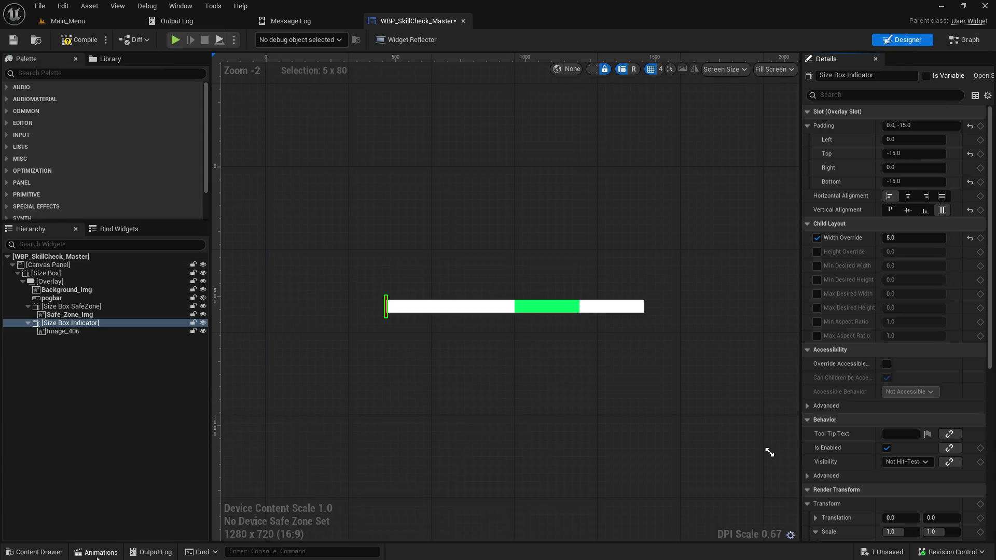
Step: Open the Progress_Bar_Indicator curves, showing only the Padding Left curve in a wider window
click(93, 554)
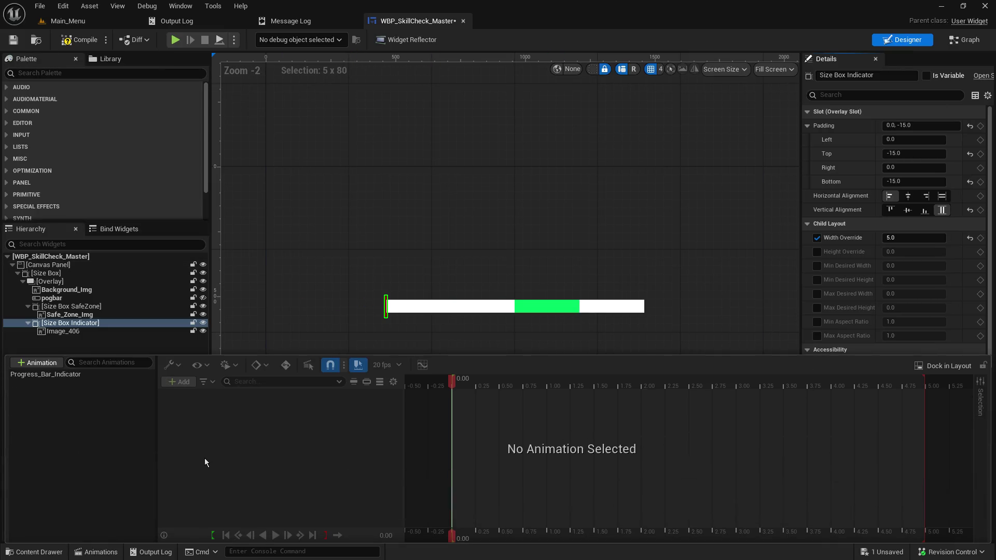
click(49, 375)
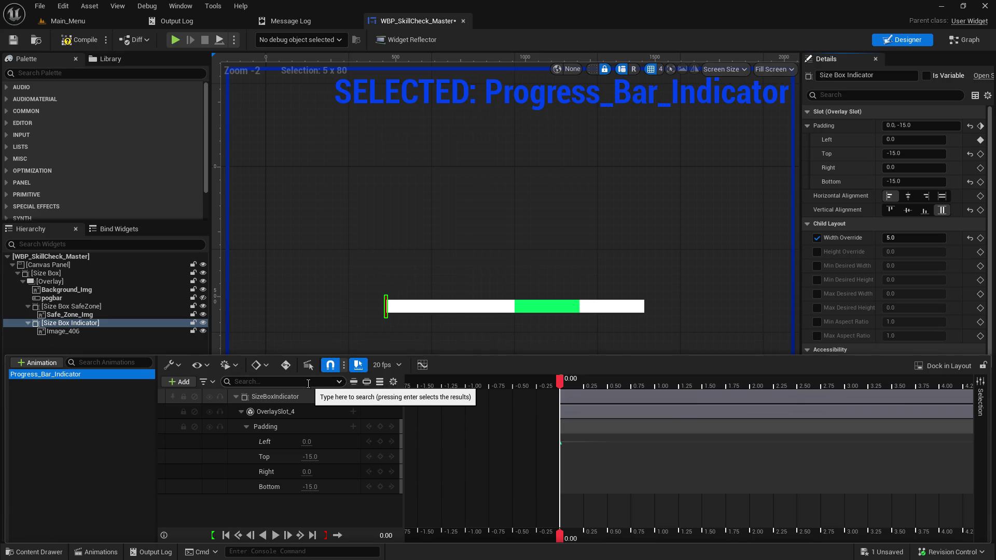
click(428, 364)
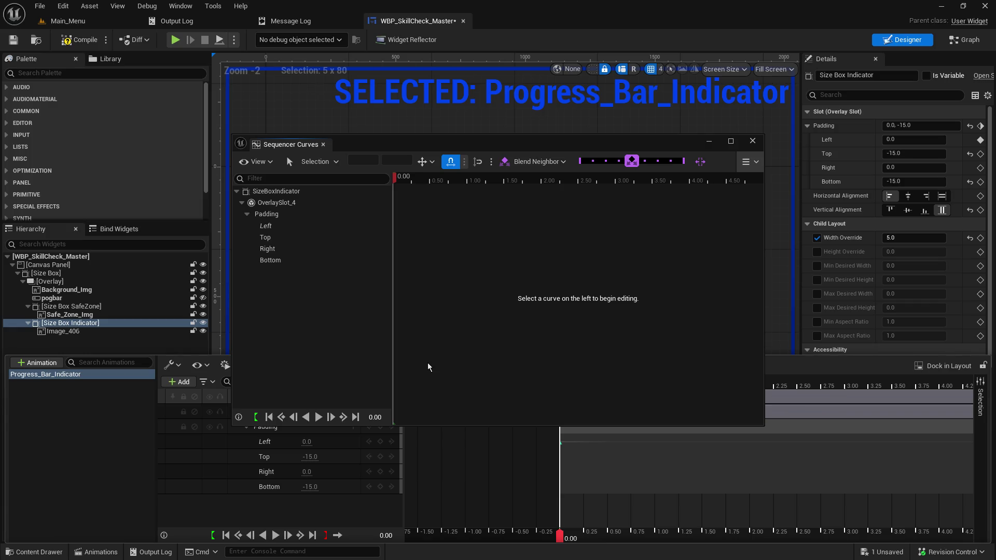
click(275, 214)
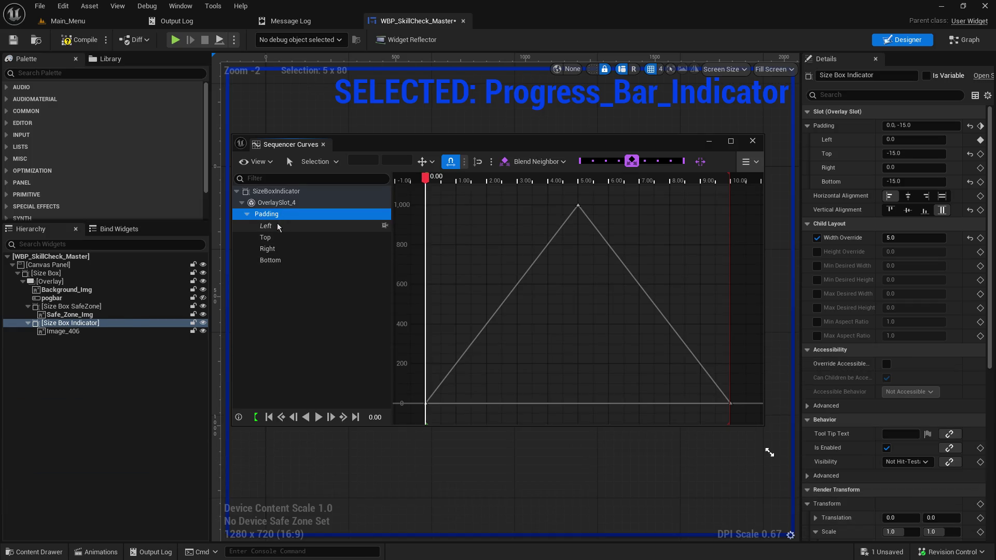
click(279, 227)
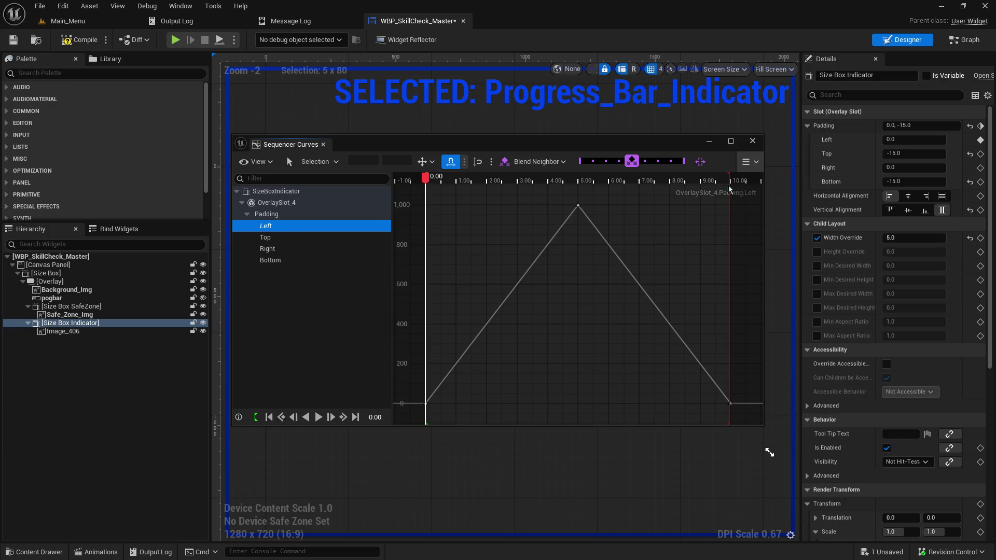
drag(764, 215, 928, 215)
Step: Browse the curve editor's value snapping, axis-lock and curve tool menus
click(504, 161)
click(491, 164)
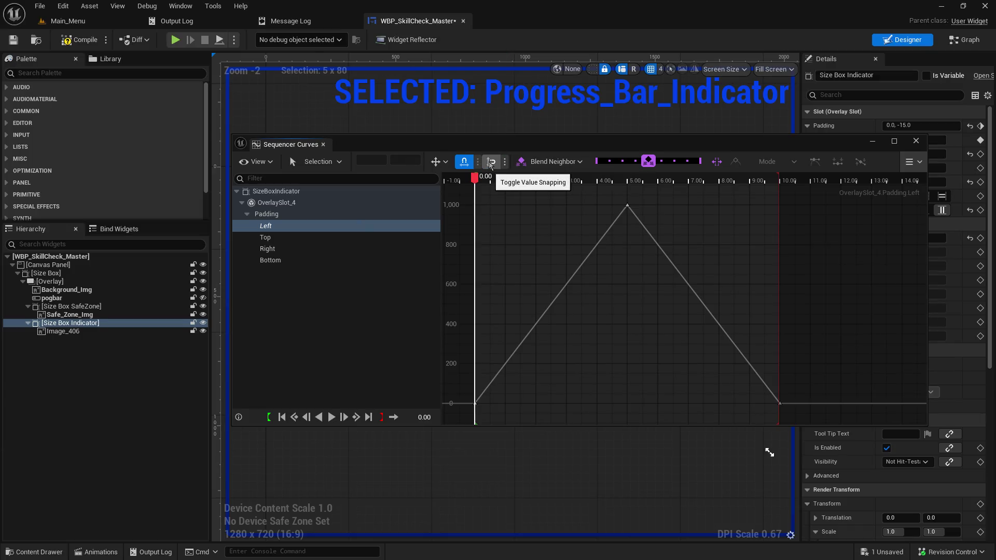
click(446, 162)
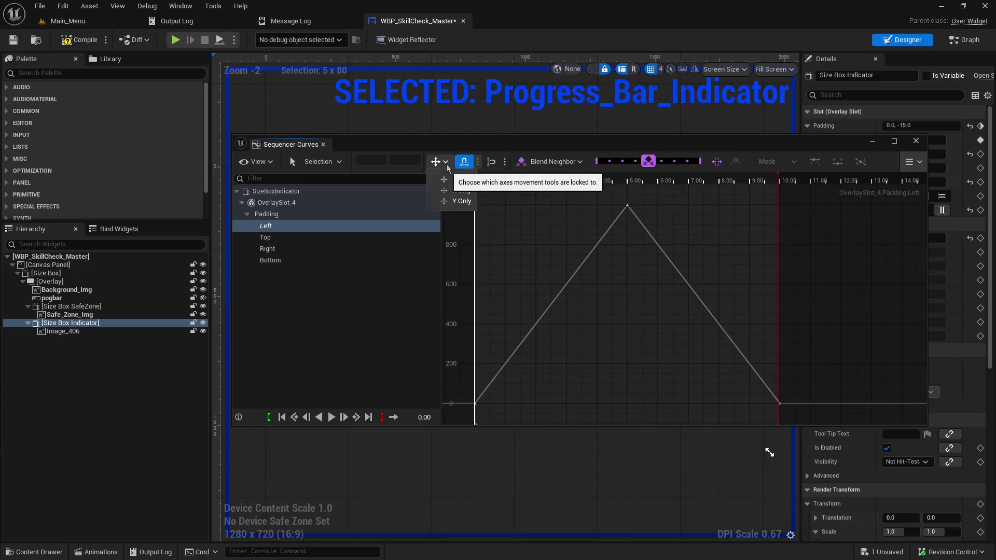
click(447, 166)
click(320, 165)
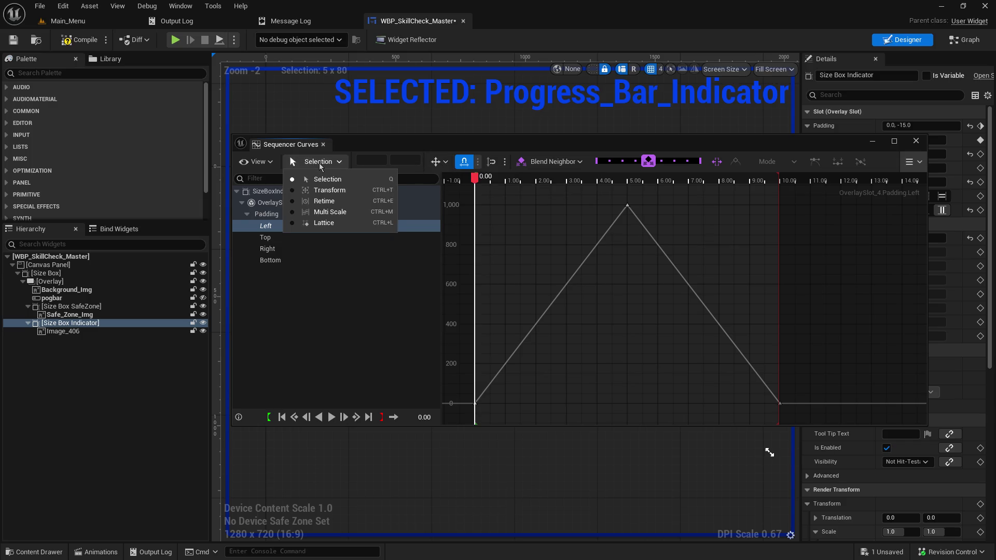
click(319, 163)
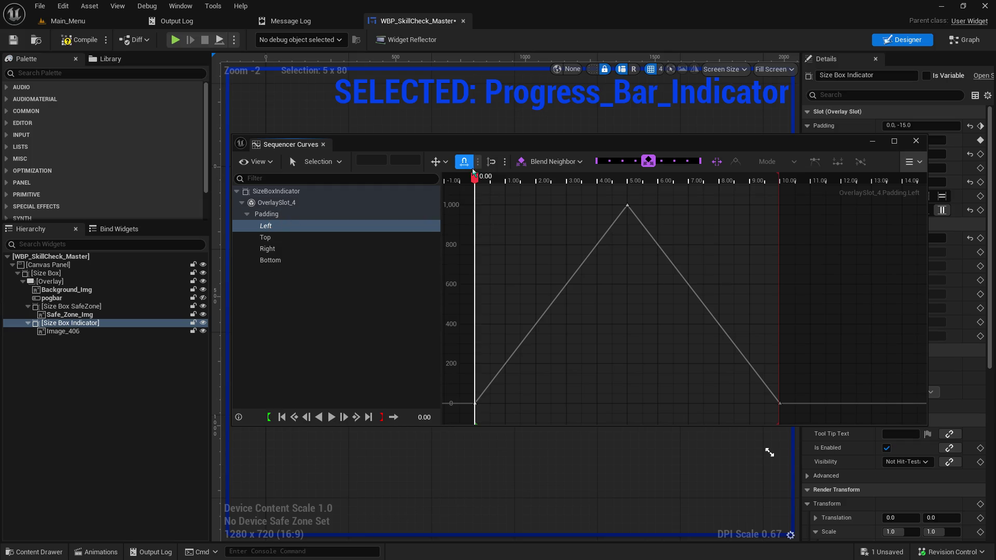
click(329, 163)
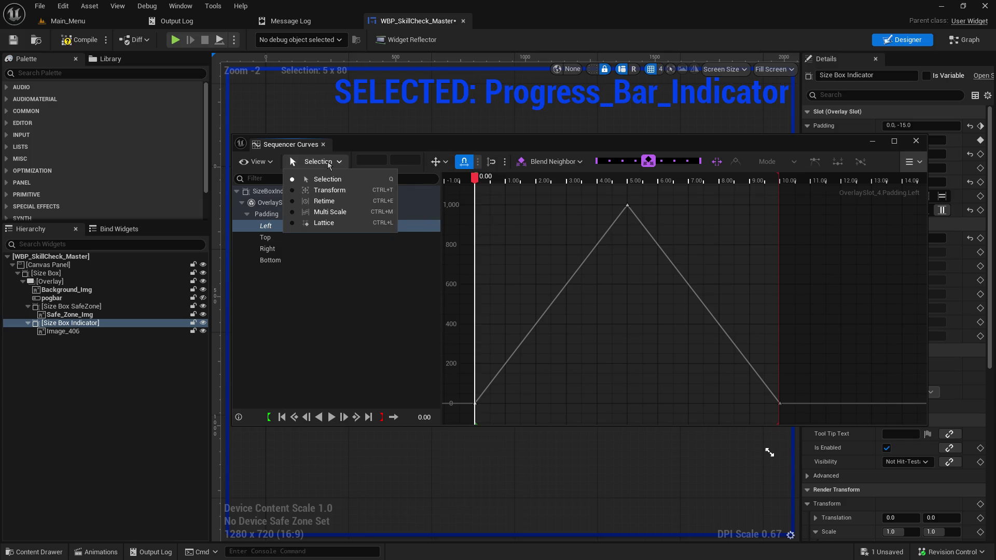
click(329, 164)
Step: Check the extra curve editor options, deselect Padding Left and close the Curves window
click(913, 162)
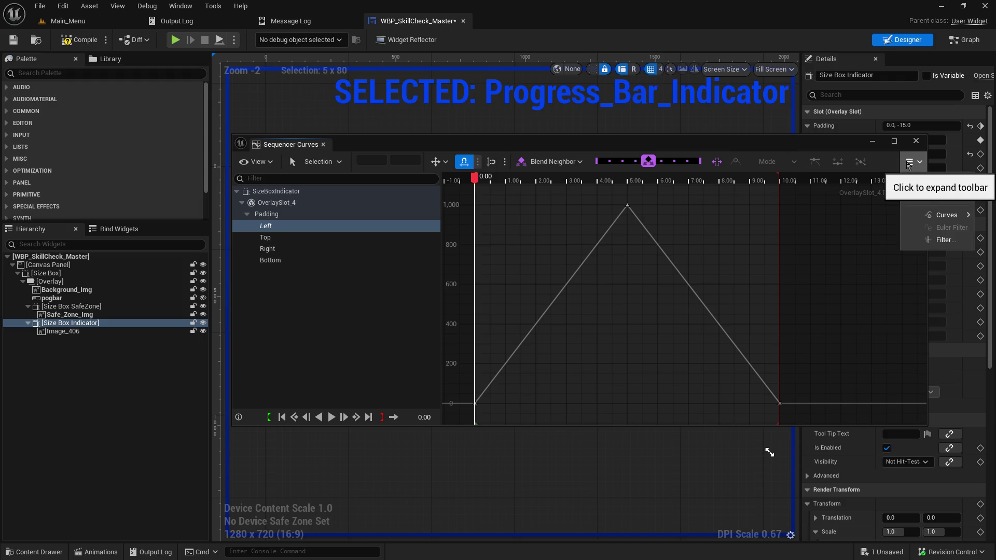
mouse_move(912, 183)
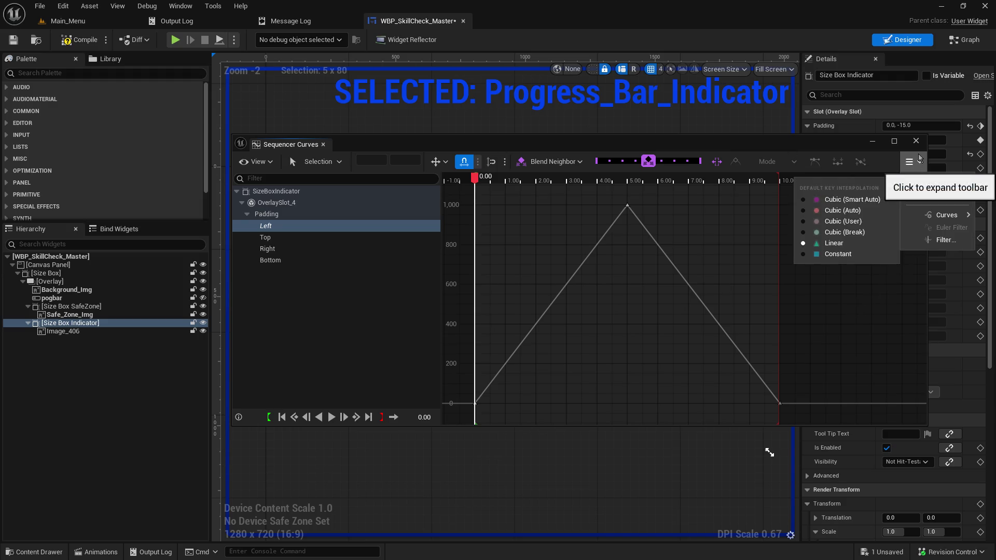
click(912, 161)
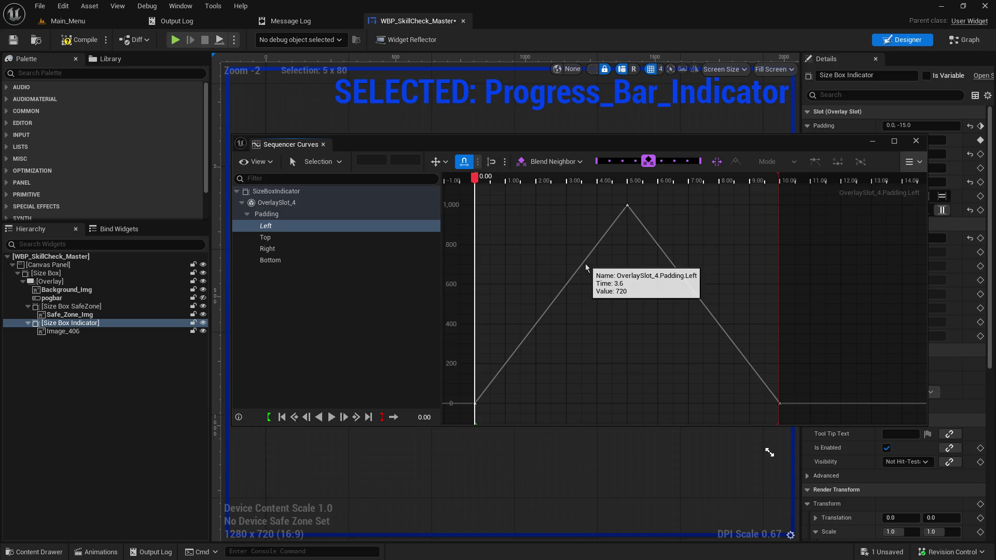
click(362, 316)
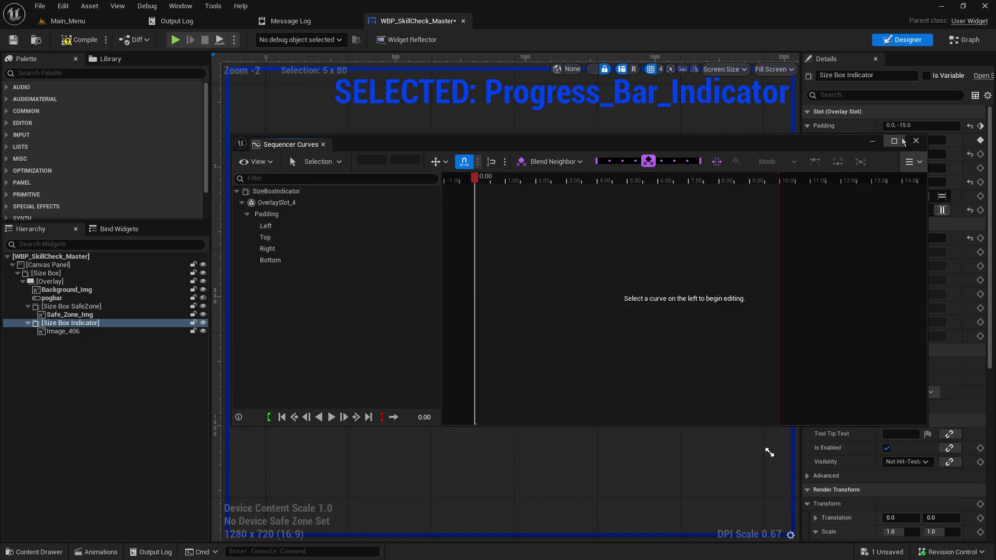
click(916, 140)
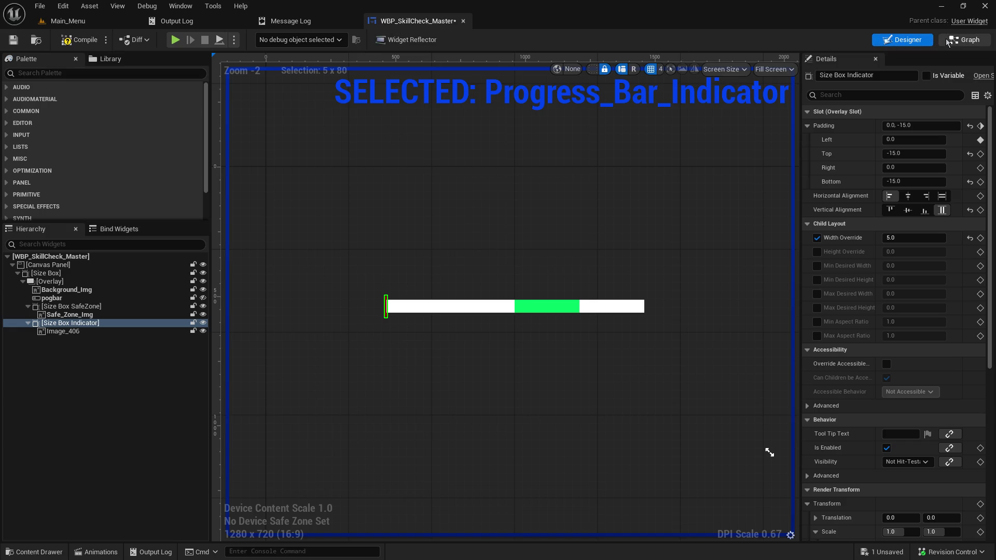
Step: Wire Event Construct's exec into the Play Animation node and tidy the nodes beside it
click(964, 40)
scroll(465, 337, down, 1)
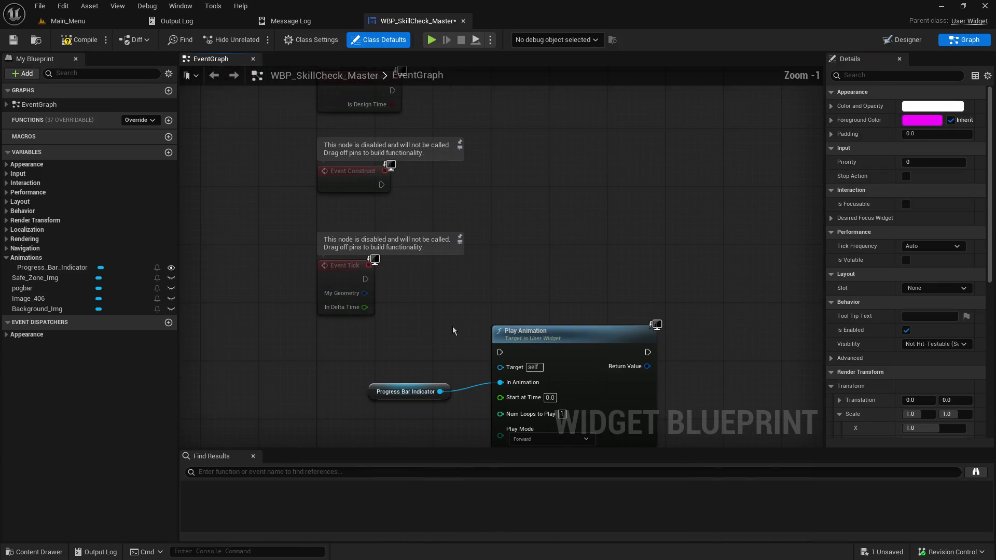
drag(443, 344, 513, 400)
drag(591, 325, 686, 67)
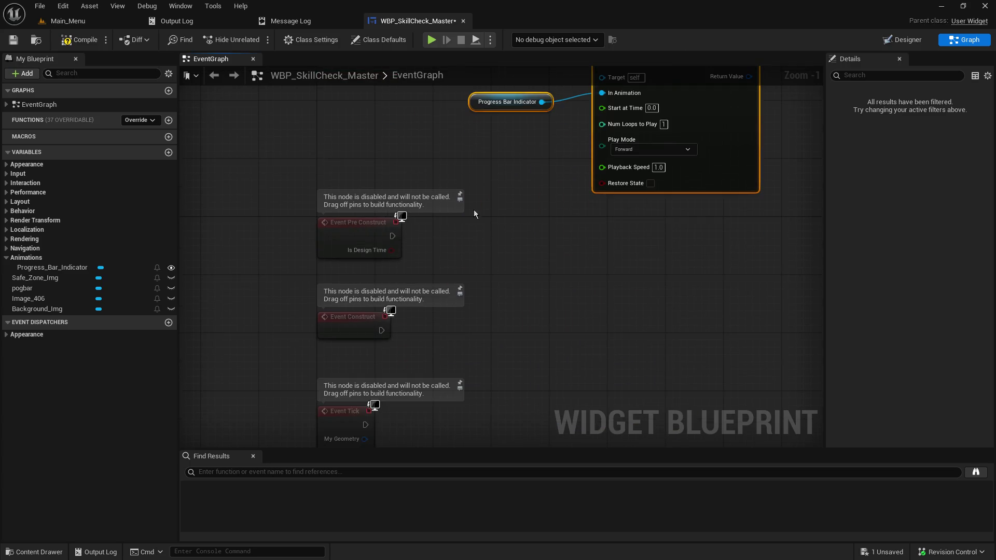
mouse_move(382, 331)
mouse_down()
mouse_move(550, 306)
mouse_move(545, 381)
mouse_move(602, 282)
mouse_move(501, 124)
mouse_up()
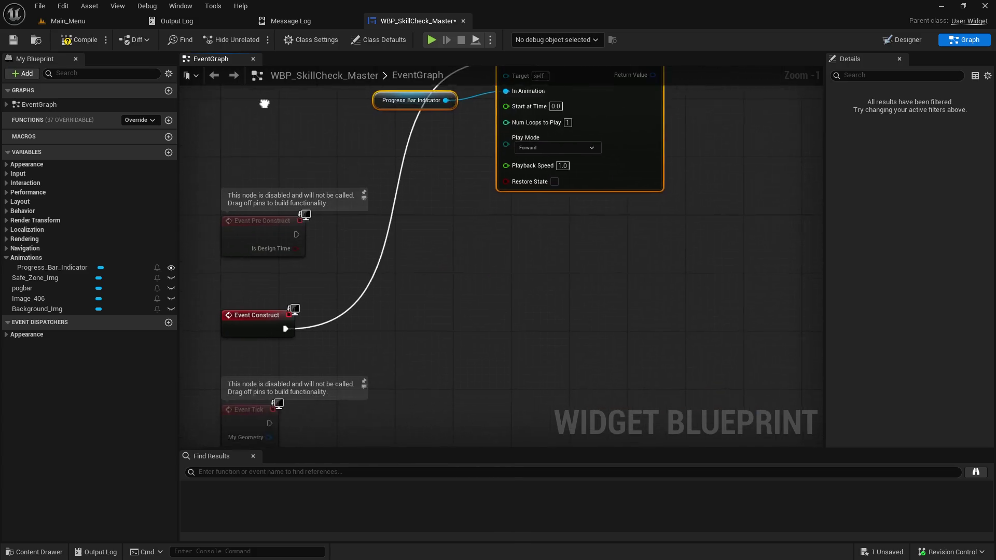
mouse_move(682, 276)
mouse_down()
mouse_move(644, 378)
mouse_move(582, 295)
mouse_move(674, 142)
mouse_up()
drag(645, 227, 608, 161)
click(447, 240)
drag(427, 220, 463, 205)
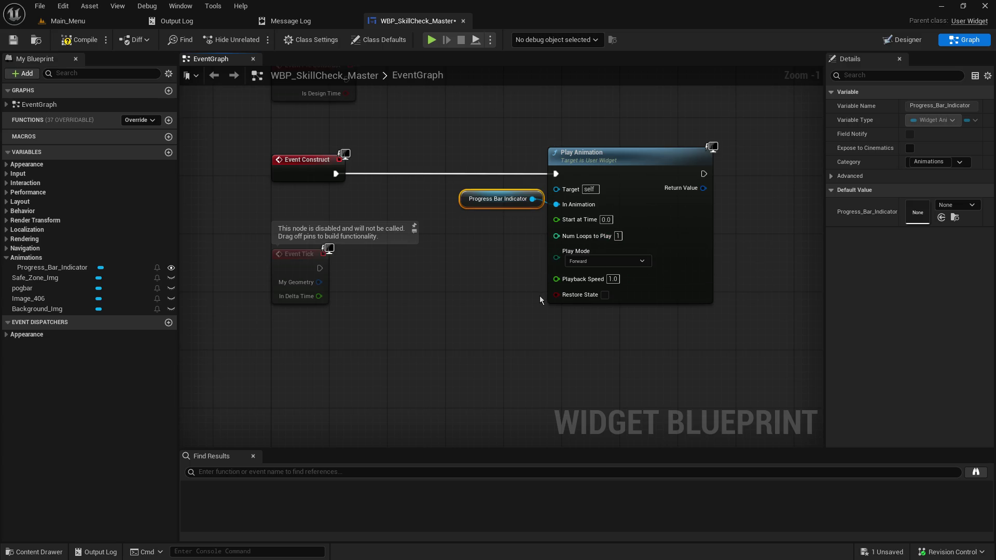
Step: Set Play Animation's play mode to Ping Pong with Num Loops at 0
click(595, 262)
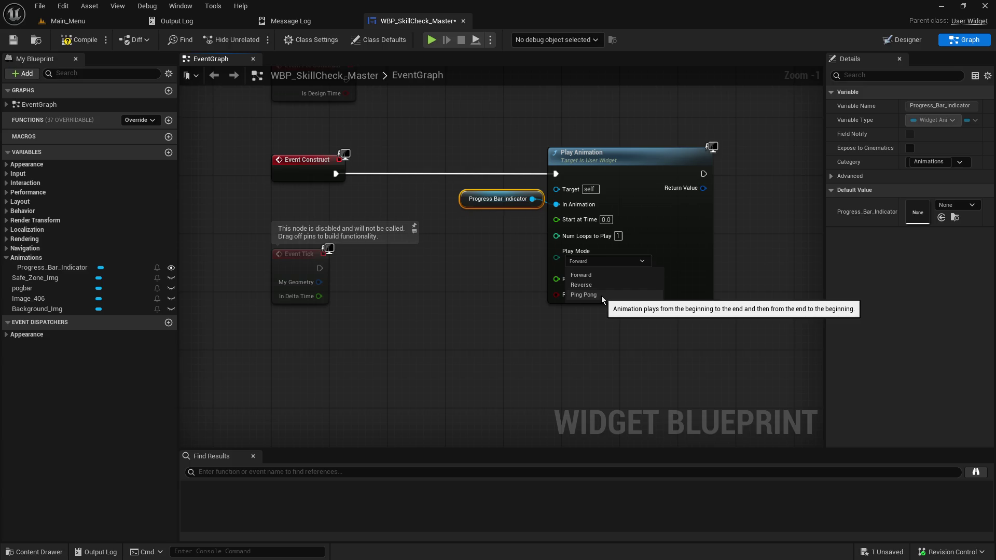
click(530, 270)
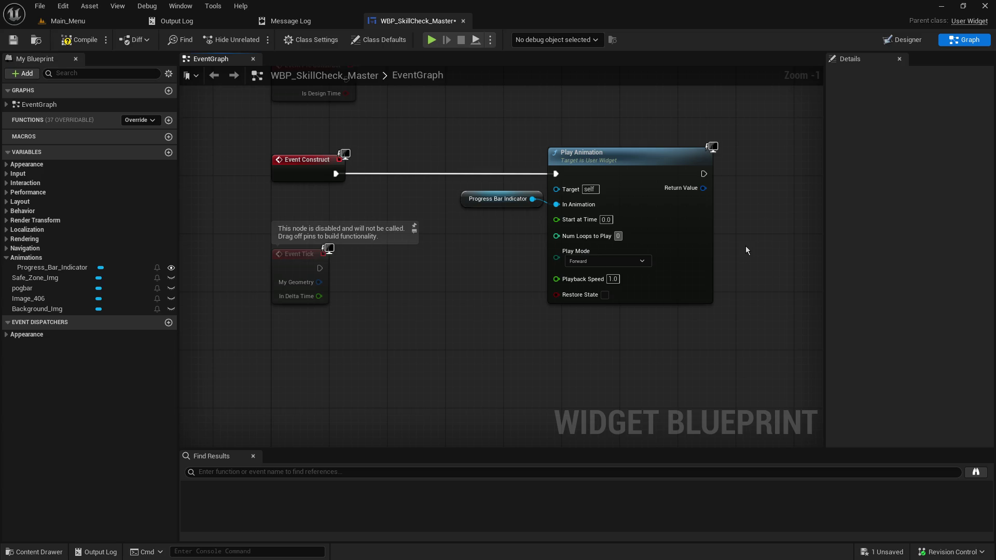
click(628, 262)
click(627, 294)
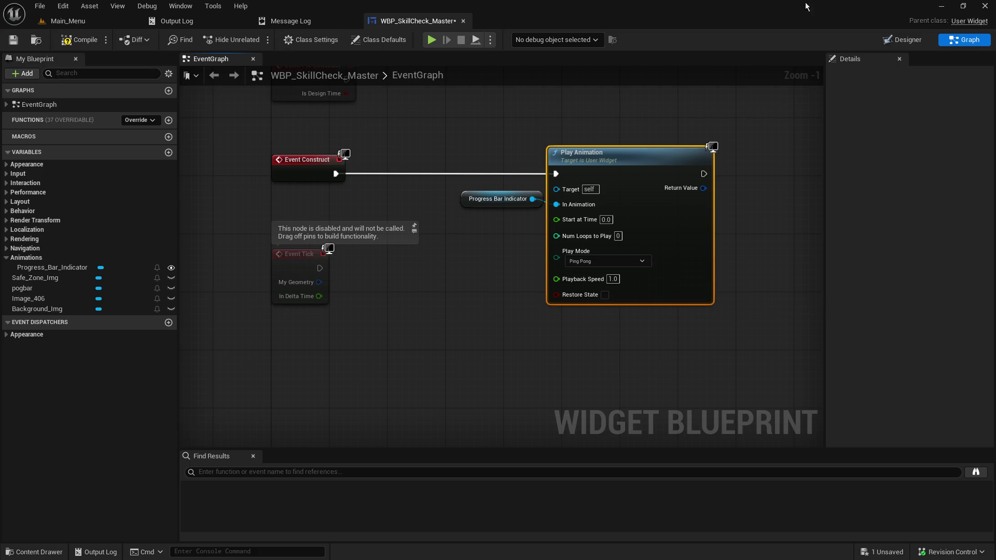
click(903, 39)
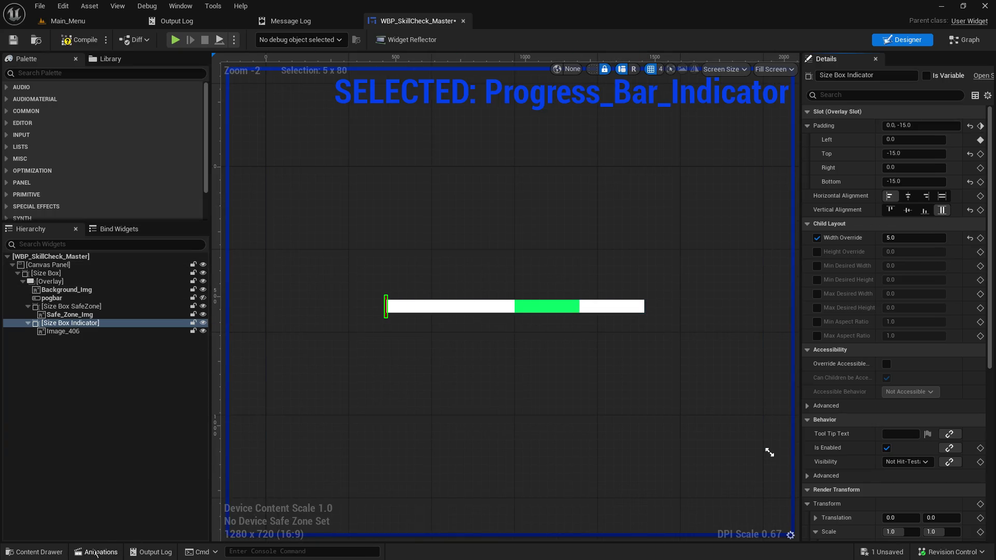
Step: Scrub the indicator animation timeline, placing the playhead at 10.00 then 5.00 seconds
click(98, 552)
mouse_move(561, 442)
mouse_down()
mouse_move(861, 440)
mouse_move(302, 449)
mouse_up()
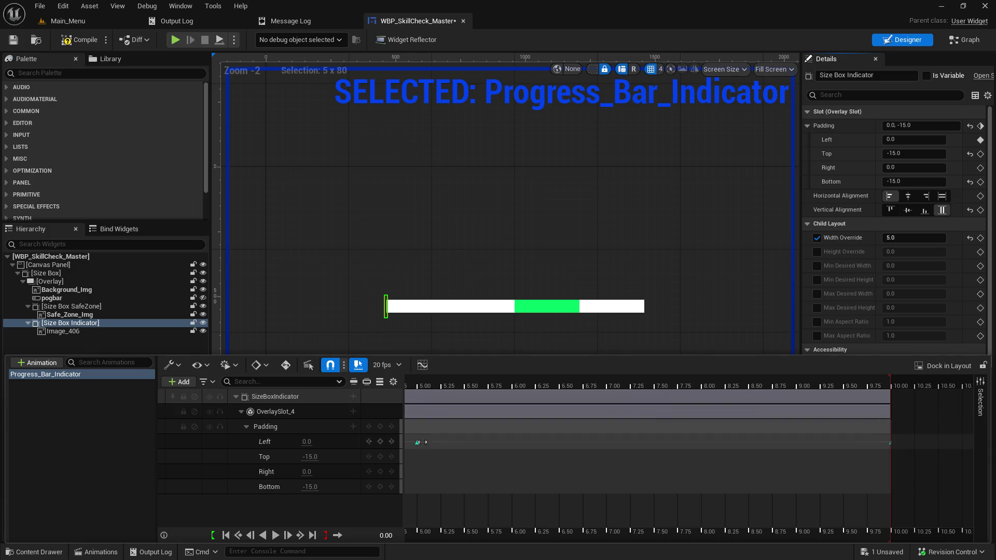
click(890, 383)
mouse_move(891, 384)
mouse_down()
mouse_move(911, 384)
mouse_move(893, 385)
mouse_up()
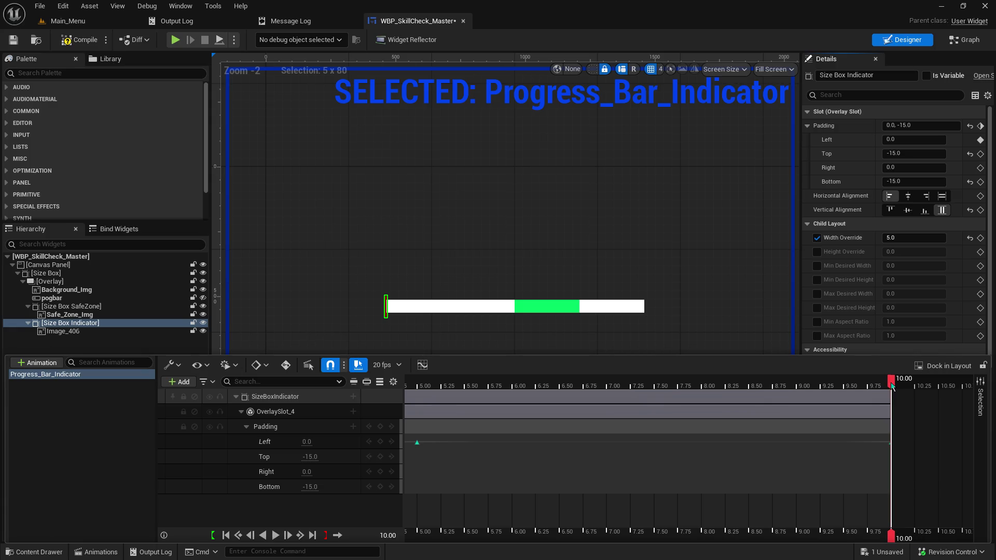
right_click(449, 389)
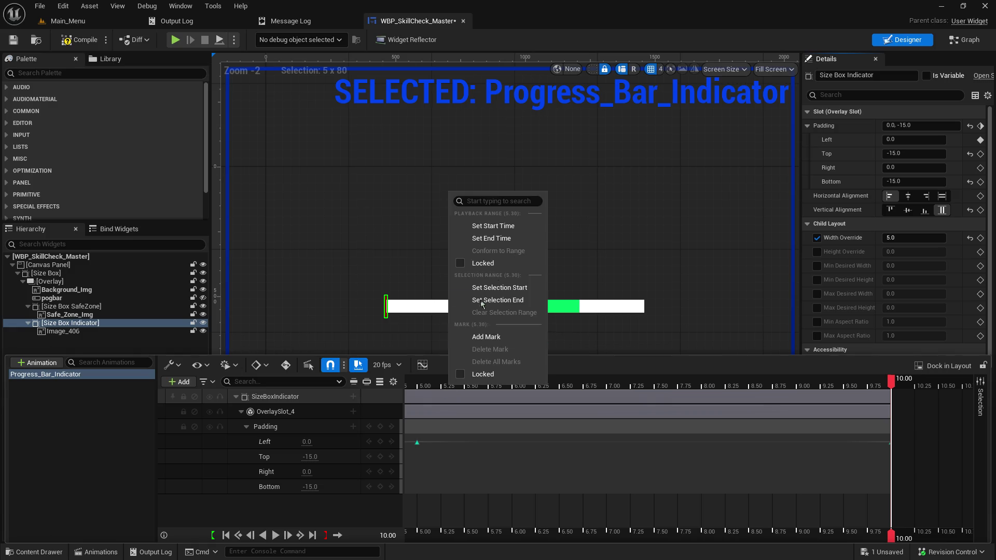
click(421, 392)
click(421, 388)
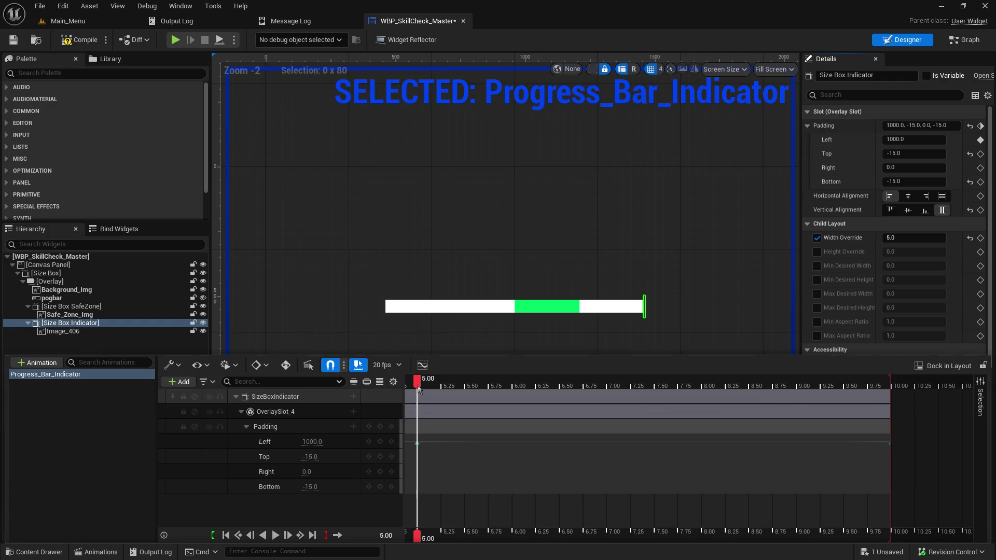
right_click(418, 386)
click(492, 242)
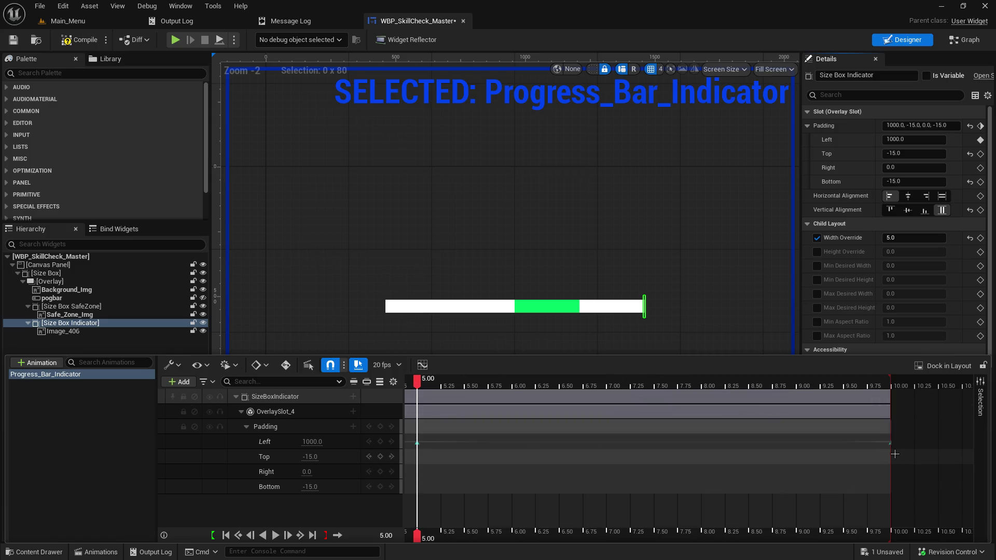
Step: Shorten the animation to end at 5.00 seconds, preview it and save the widget
mouse_move(891, 454)
mouse_down()
mouse_move(613, 456)
mouse_move(415, 434)
mouse_up()
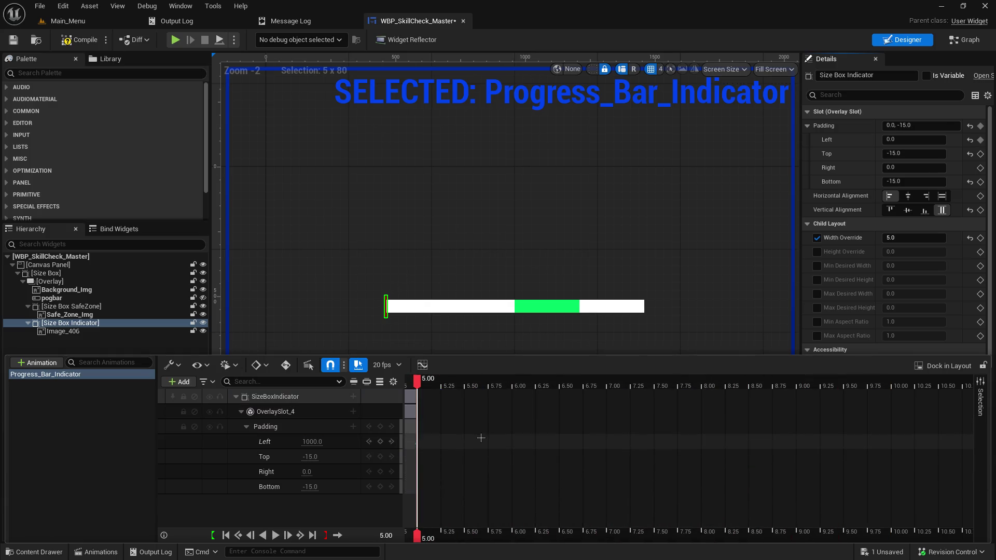
click(279, 536)
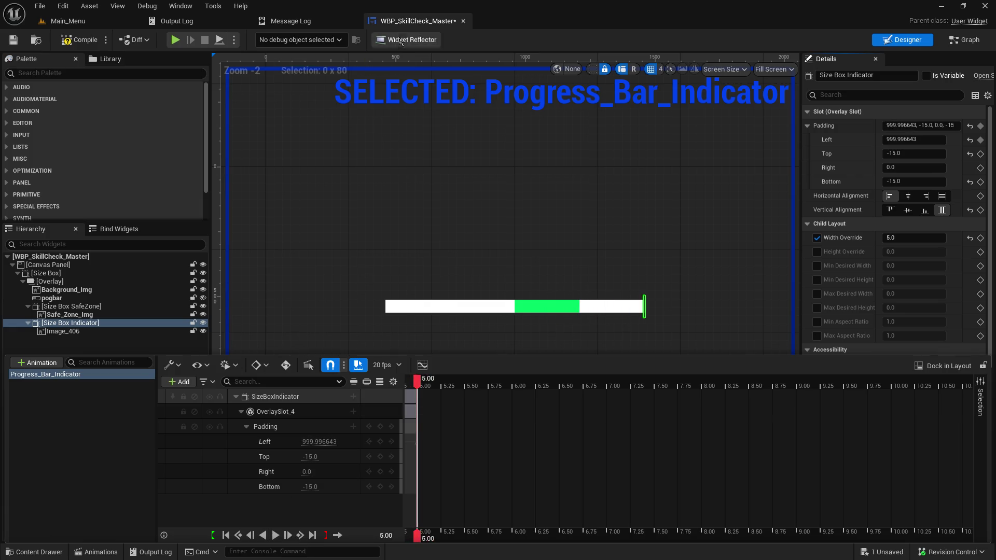
click(14, 40)
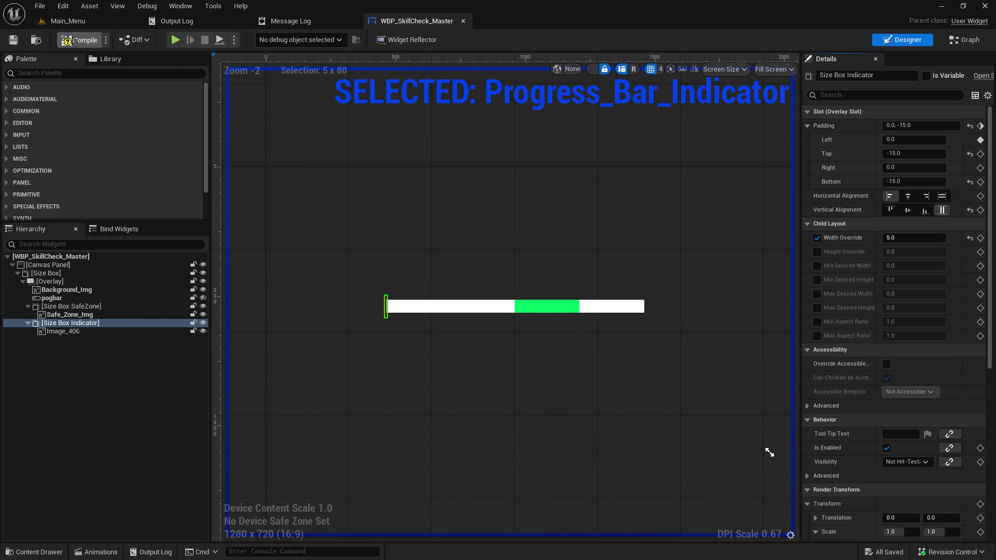
Step: Return to the Main_Menu level and browse Characters > Blueprints > Core in the Content Browser
click(969, 40)
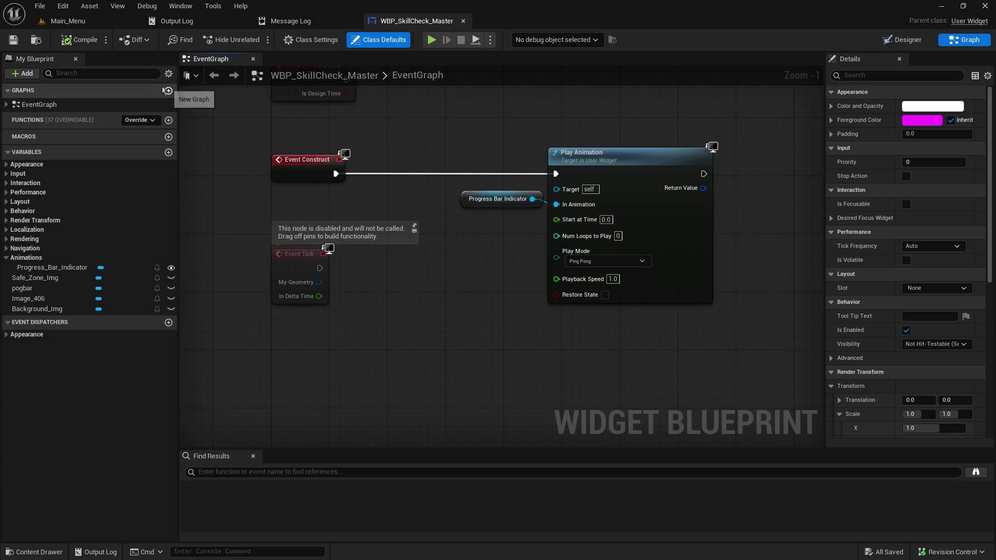
click(57, 24)
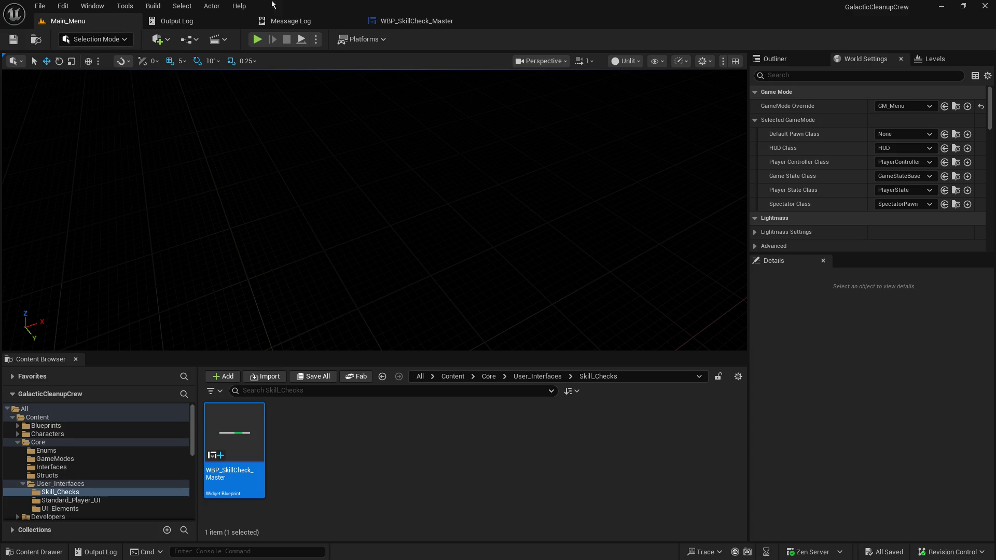
click(423, 20)
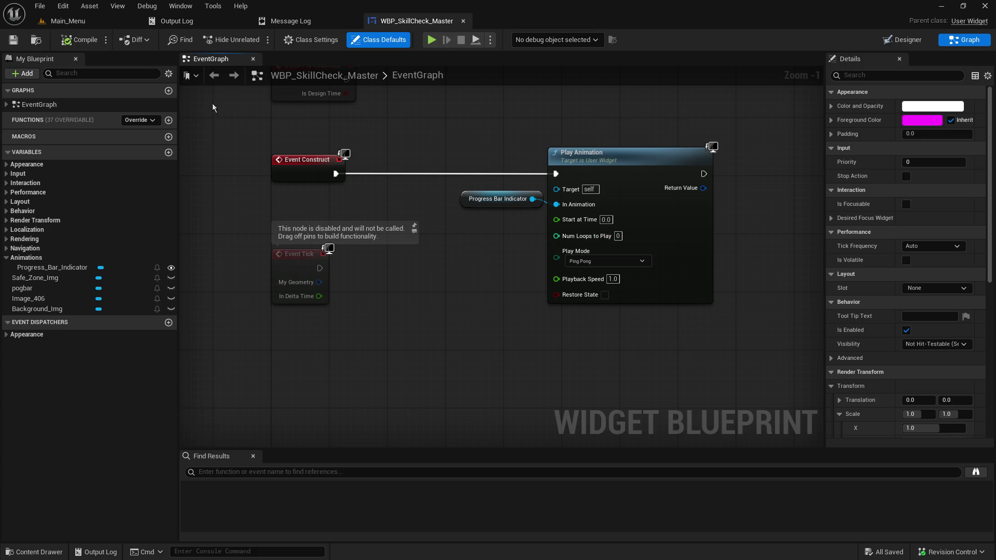
click(55, 21)
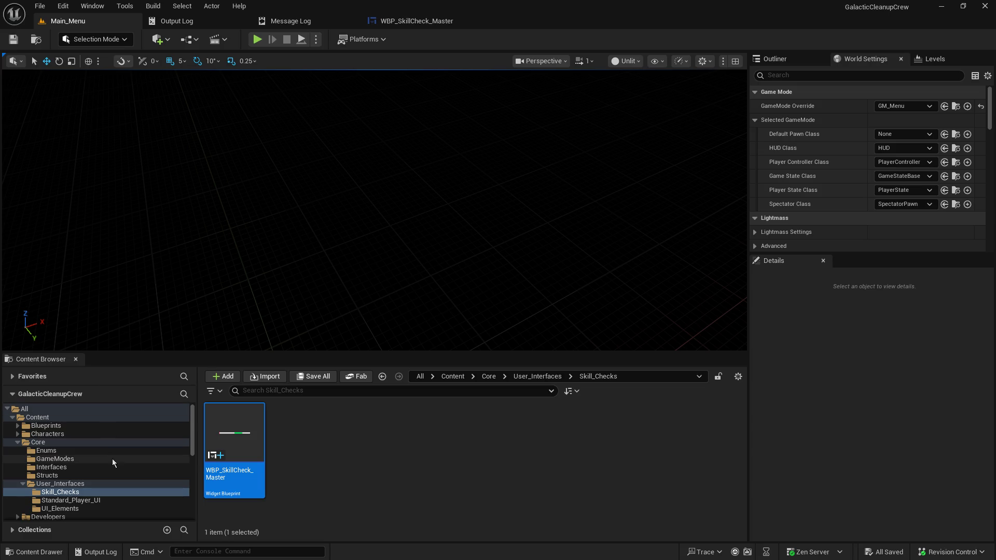
click(82, 434)
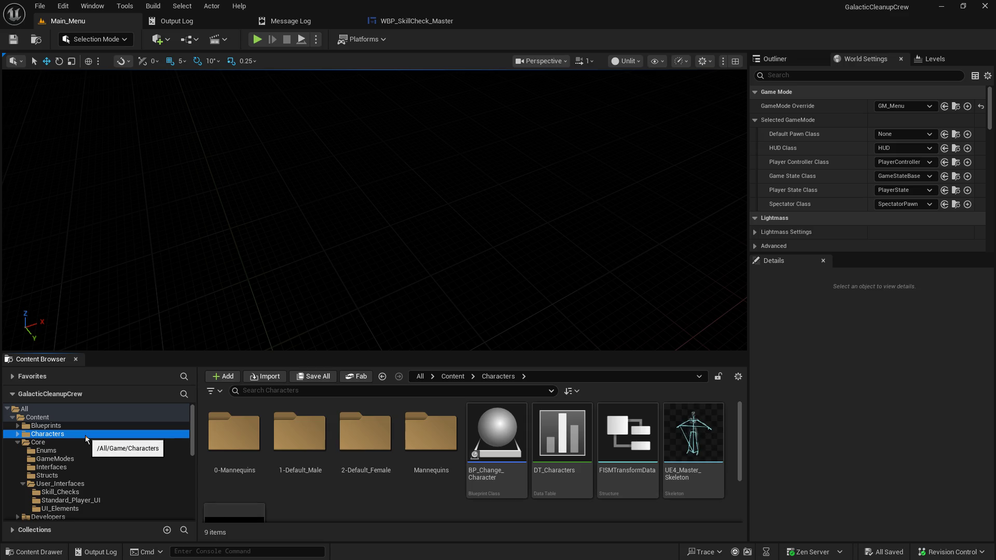
click(77, 425)
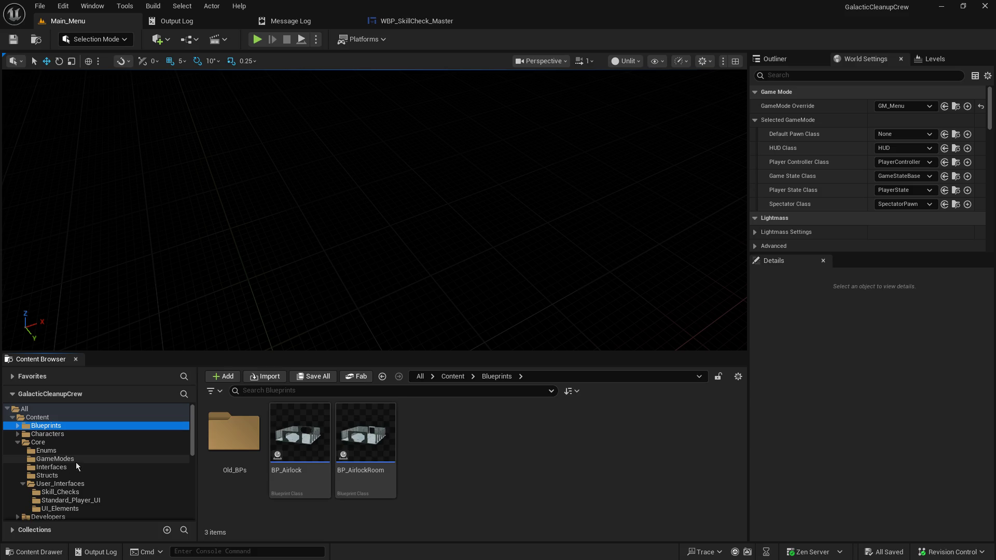
click(71, 446)
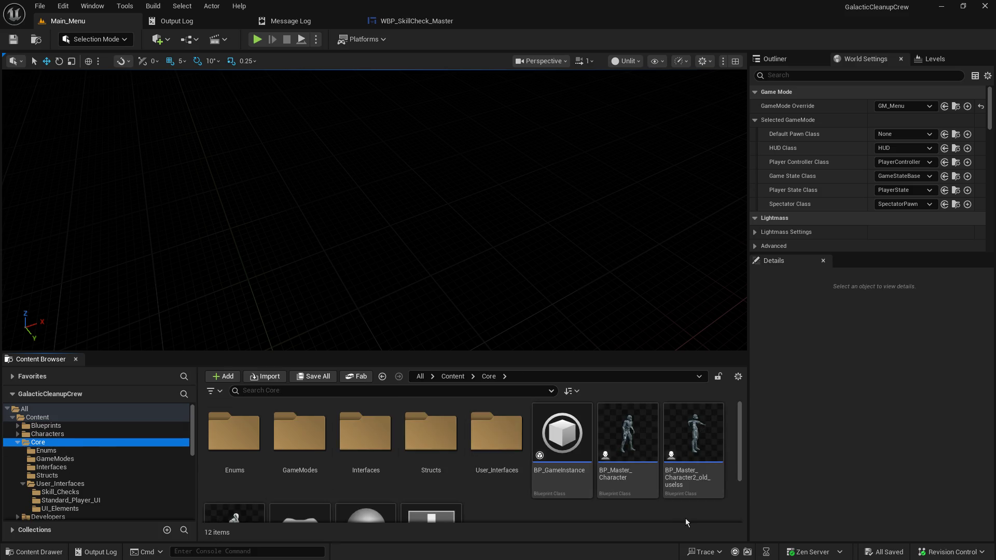
Step: Open BP_Master_Character and drag a new connection from Add to Viewport's exec pin
double_click(627, 429)
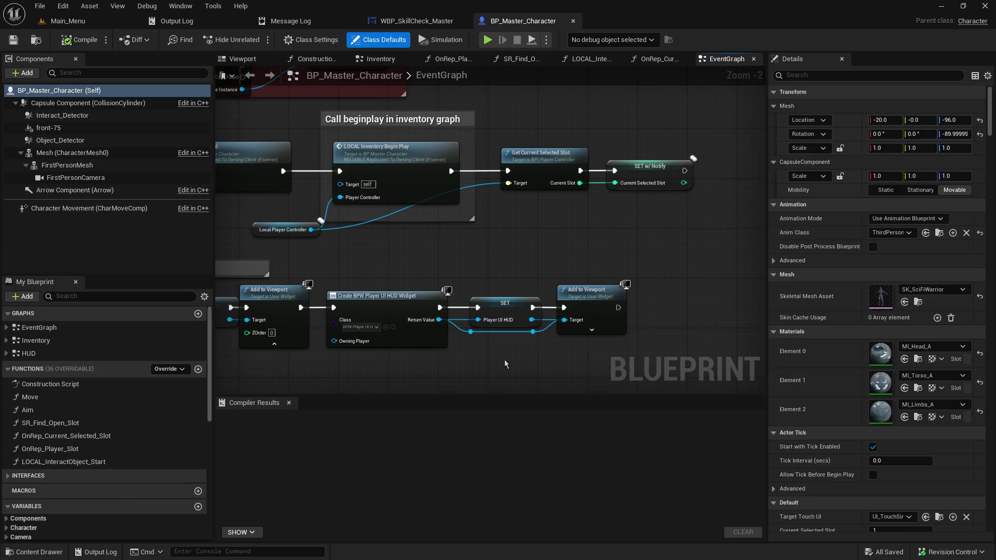
scroll(409, 270, down, 5)
scroll(408, 270, up, 5)
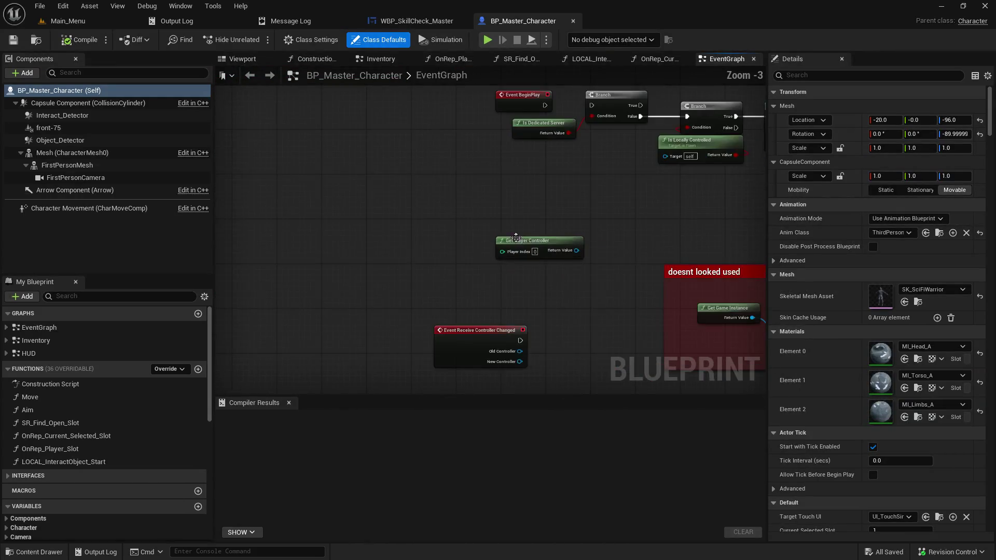
mouse_move(609, 270)
mouse_down()
mouse_move(650, 356)
mouse_move(534, 98)
mouse_move(585, 303)
mouse_move(419, 301)
mouse_move(673, 148)
mouse_move(419, 162)
mouse_move(135, 140)
mouse_up()
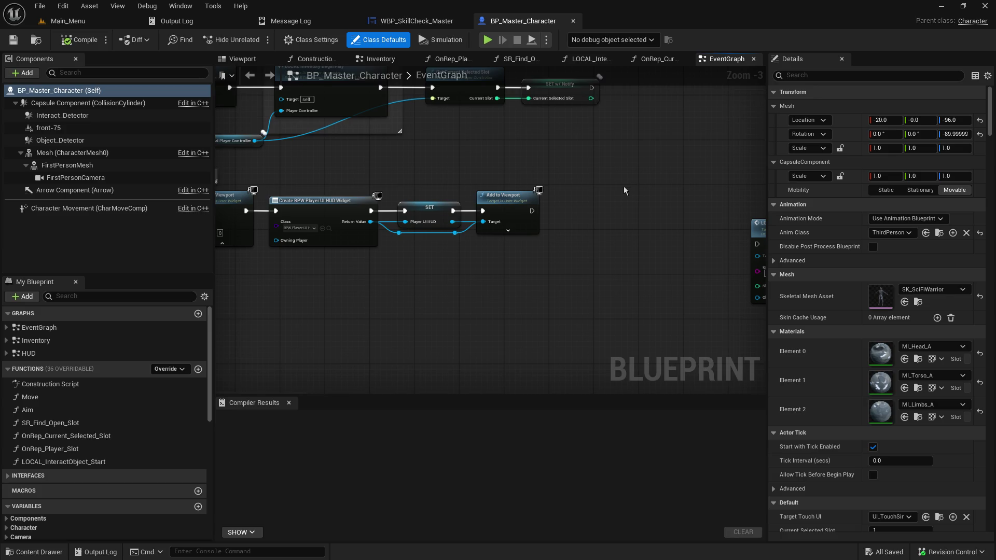
mouse_move(506, 285)
mouse_down()
mouse_move(488, 309)
mouse_move(468, 311)
mouse_up()
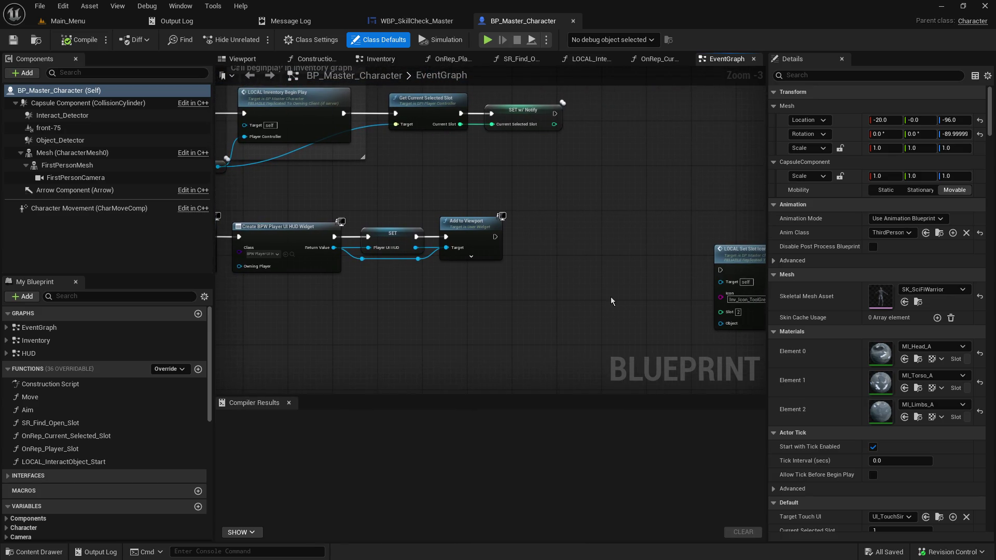
drag(496, 237, 537, 247)
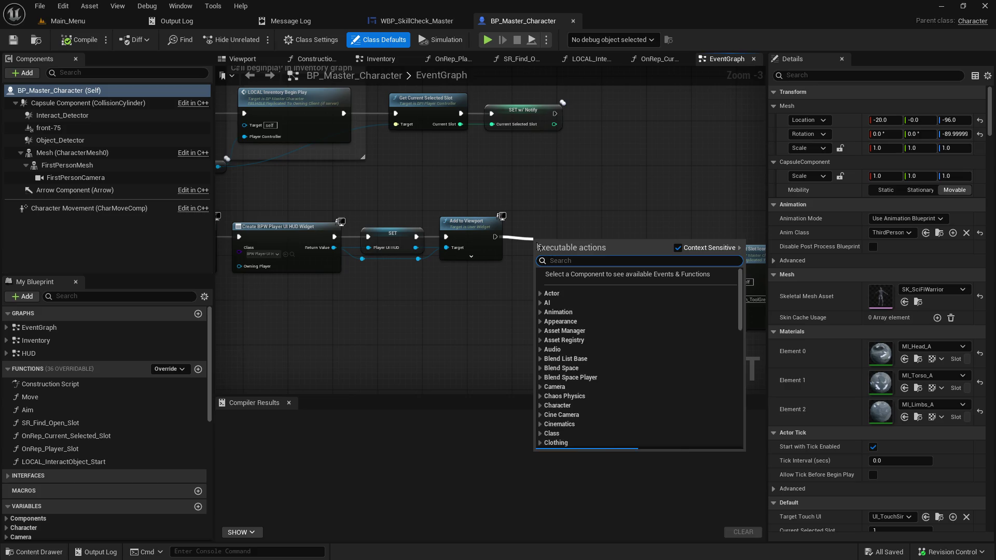
Step: Search for 'create widget' to add the Create Widget node
text(create)
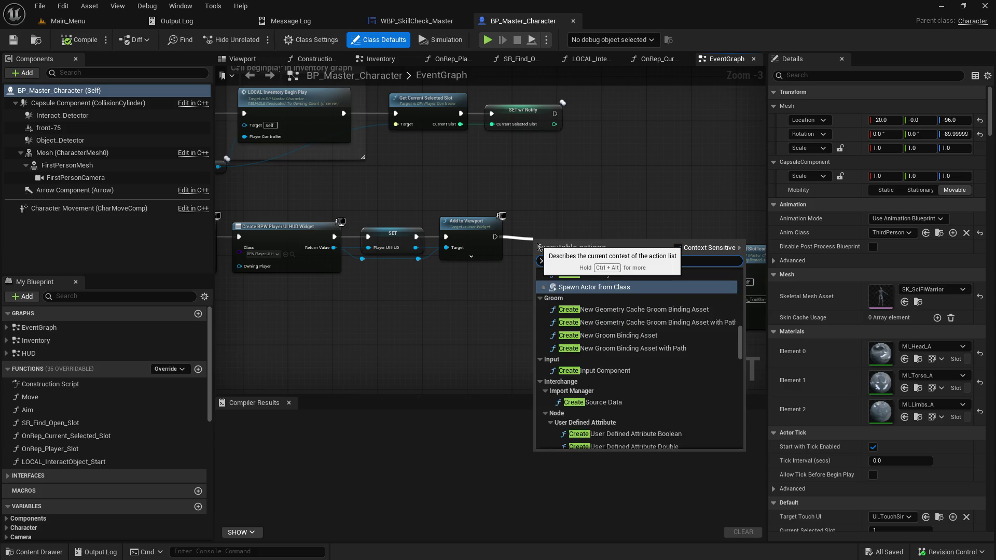
text( bow)
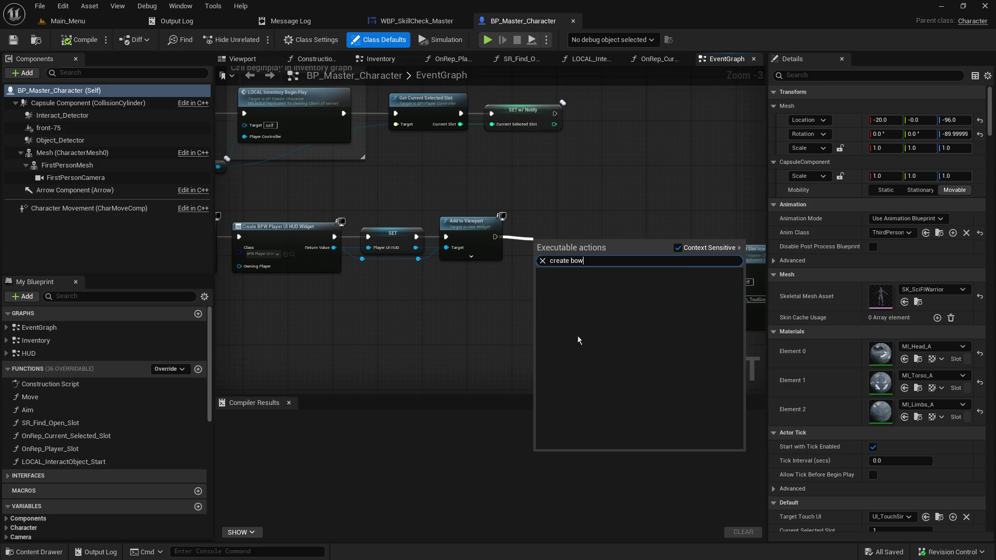
key(BackSpace)
key(BackSpace)
text(pw)
key(BackSpace)
key(BackSpace)
key(BackSpace)
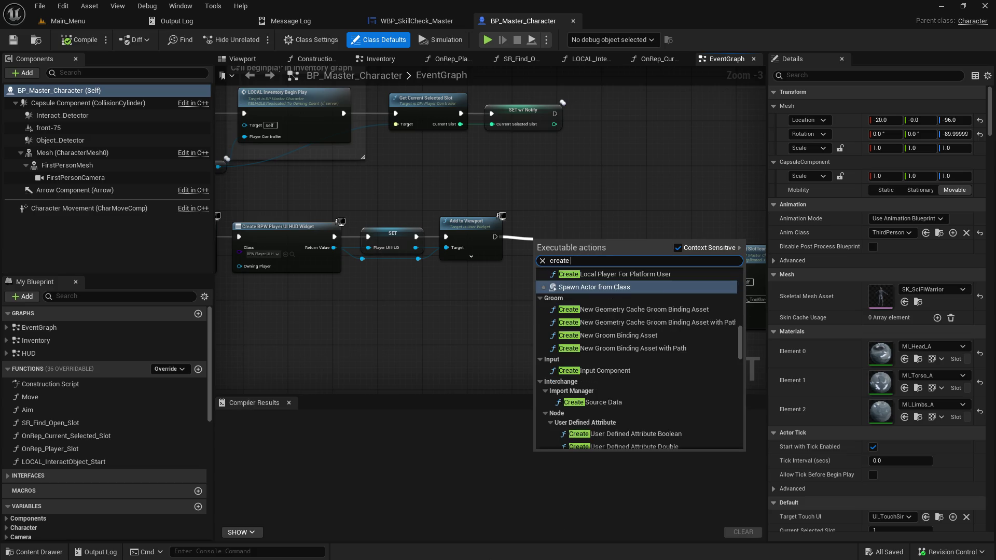
text(ui)
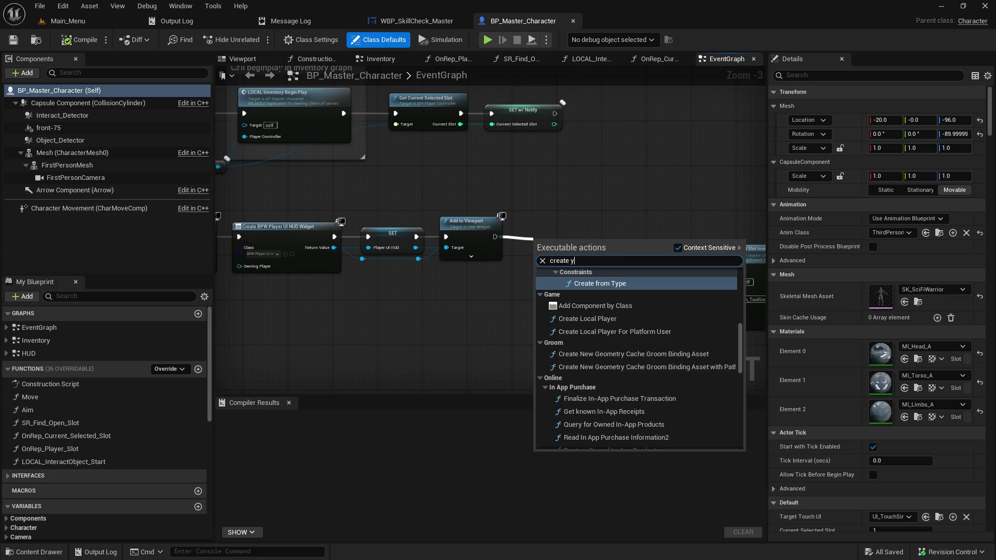
key(BackSpace)
key(BackSpace)
text(wud)
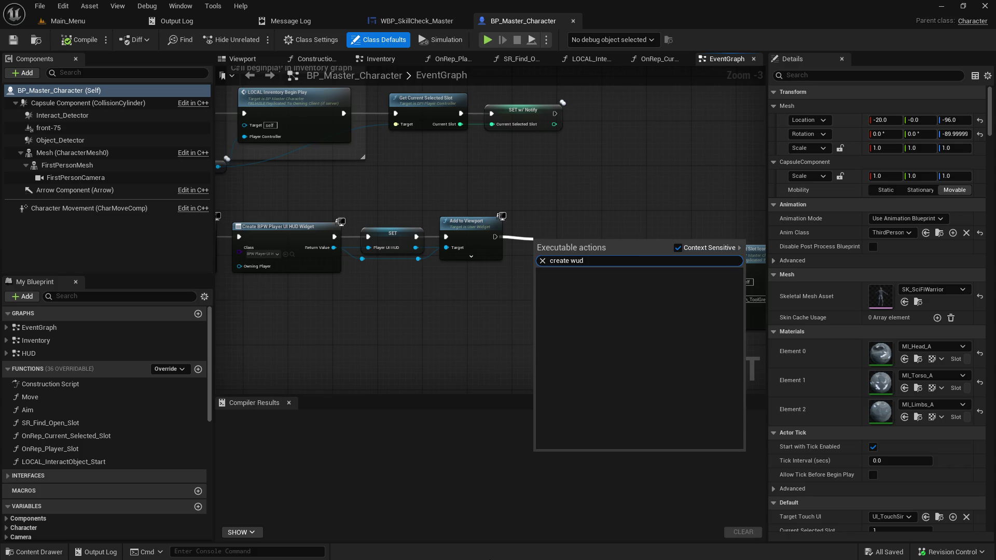
key(BackSpace)
key(BackSpace)
key(BackSpace)
text(wu)
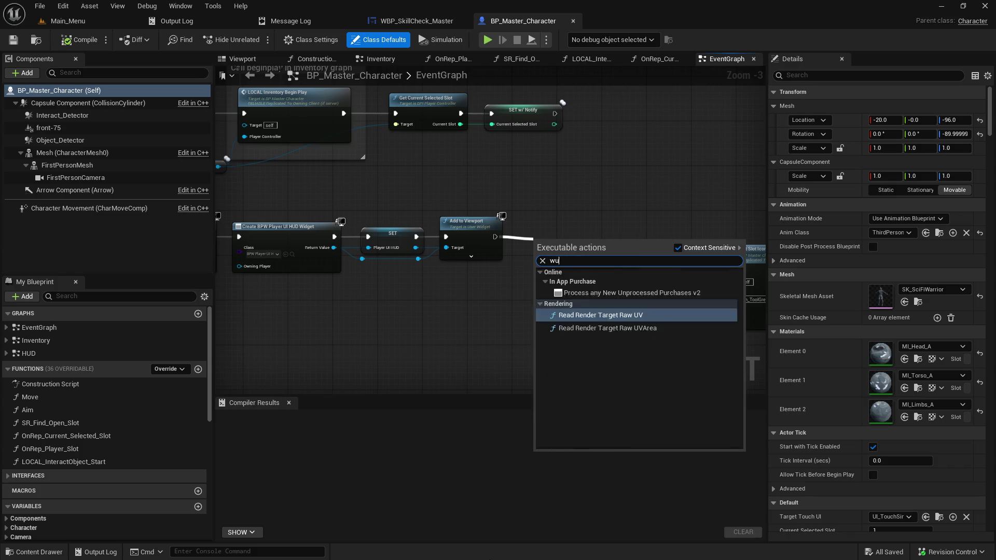
key(BackSpace)
text(idget)
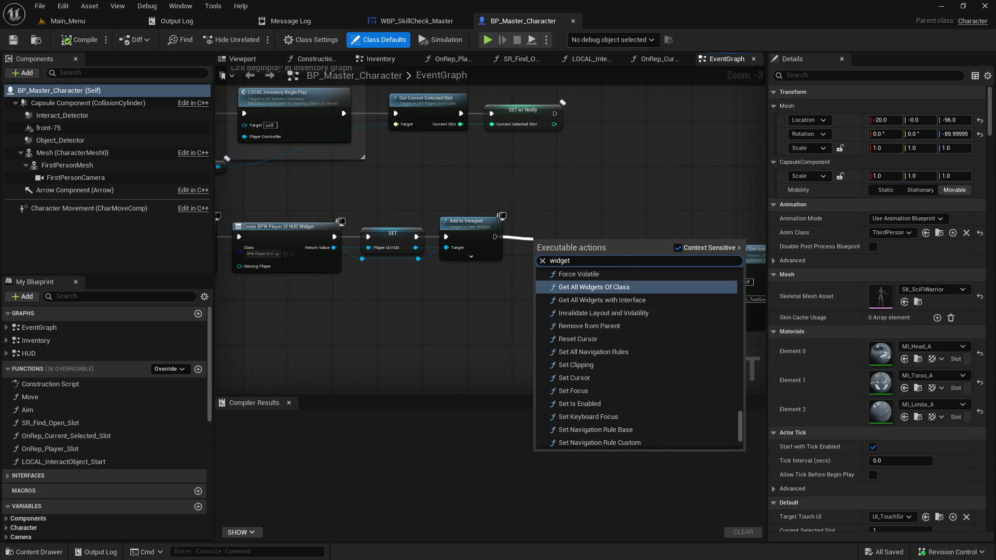
key(Home)
text(create)
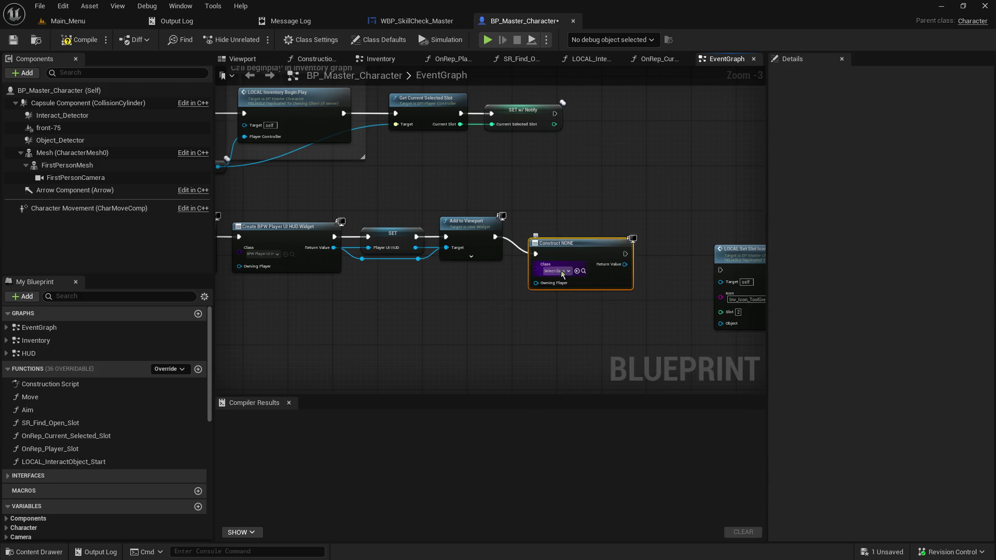
Step: Search the Create Widget Class dropdown for 'bpw_s', then close the WBP_SkillCheck_Master editor
click(558, 271)
text(b)
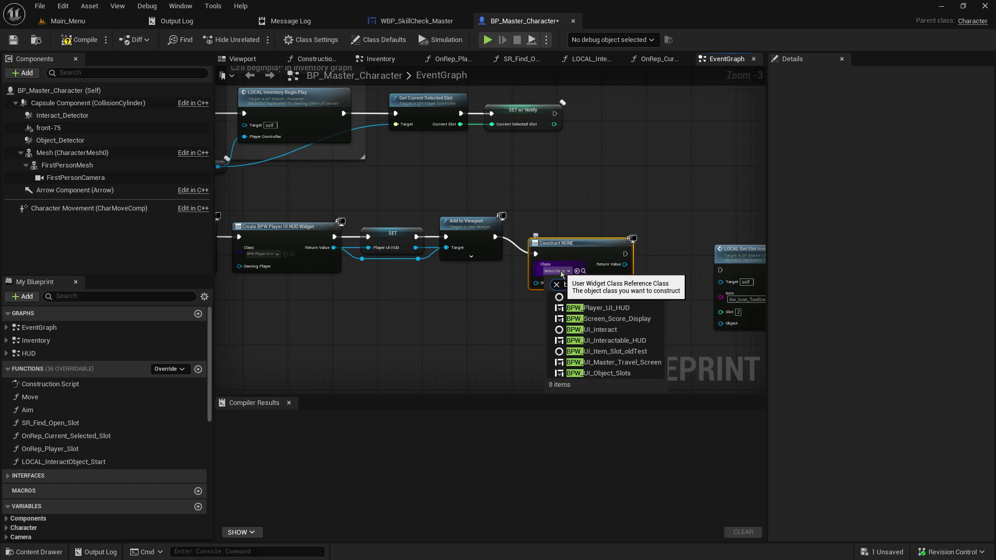
text(pw_s)
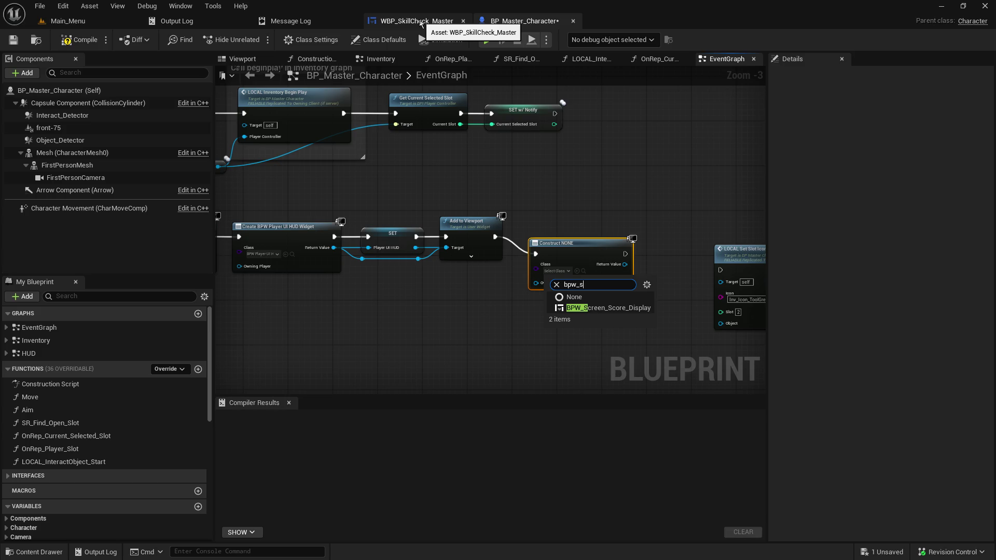
click(421, 24)
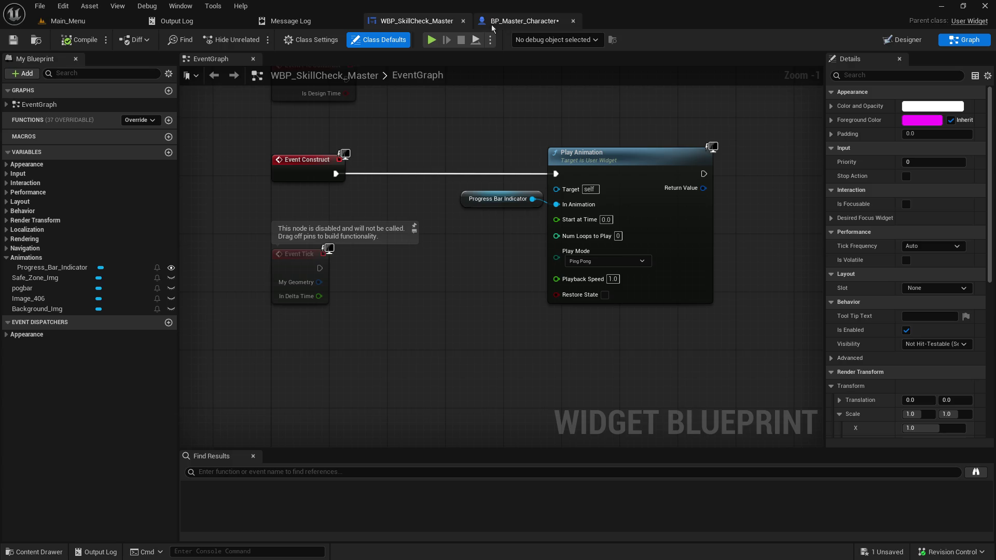
click(463, 21)
Step: Close the widget editor and navigate to User_Interfaces > Skill_Checks in the Content Browser
click(68, 21)
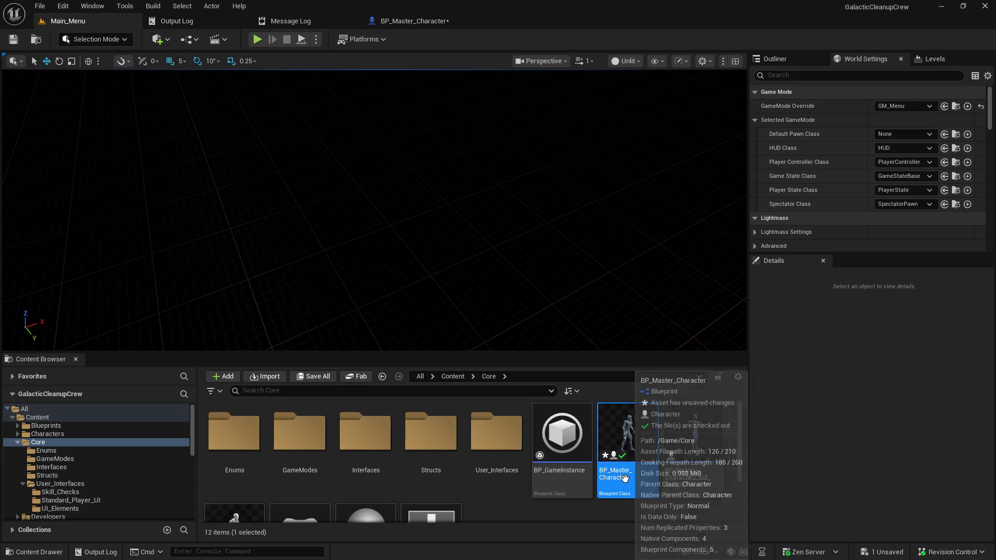
scroll(436, 461, down, 2)
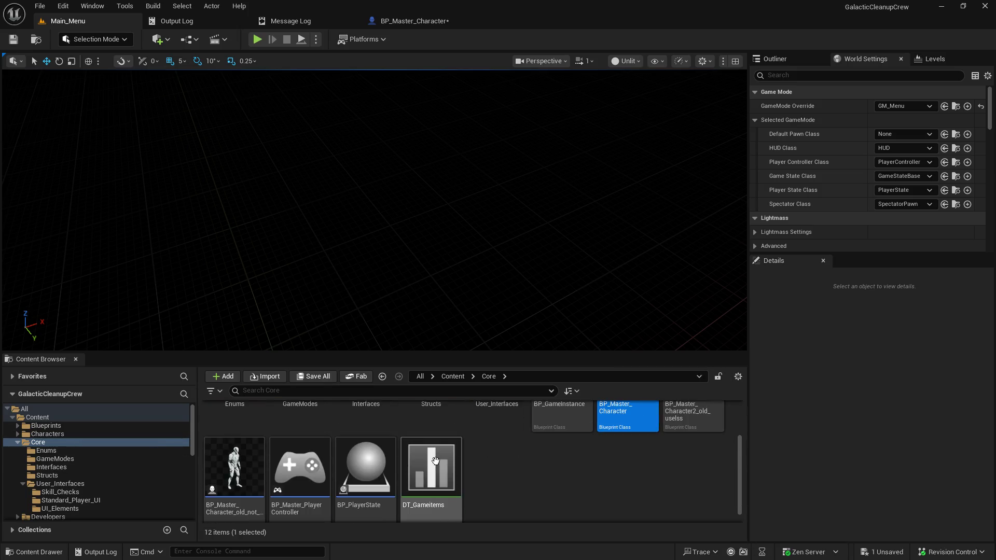
scroll(436, 461, up, 2)
click(502, 427)
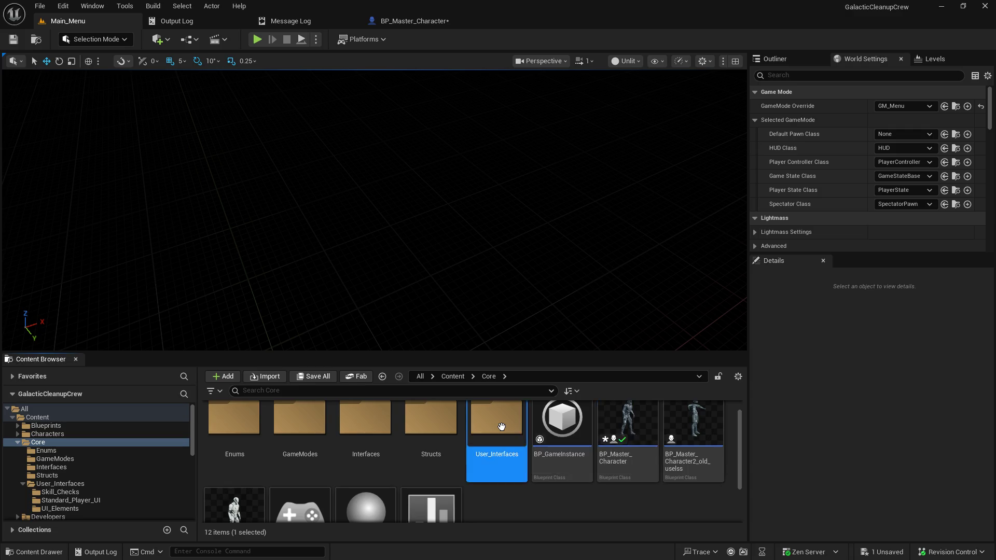
double_click(501, 427)
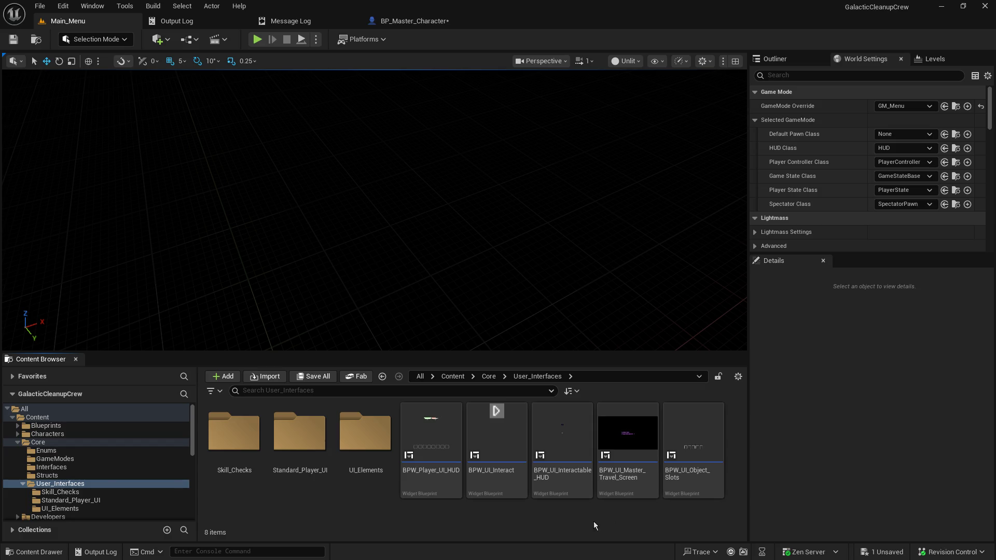
double_click(251, 453)
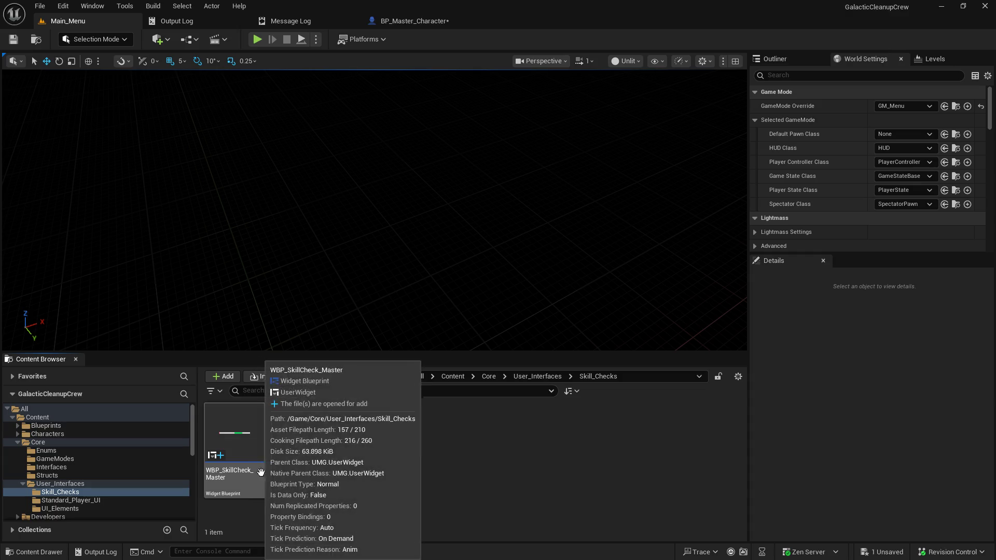
Step: Rename WBP_SkillCheck_Master to BPW_SkillCheck_Master
click(255, 474)
right_click(242, 473)
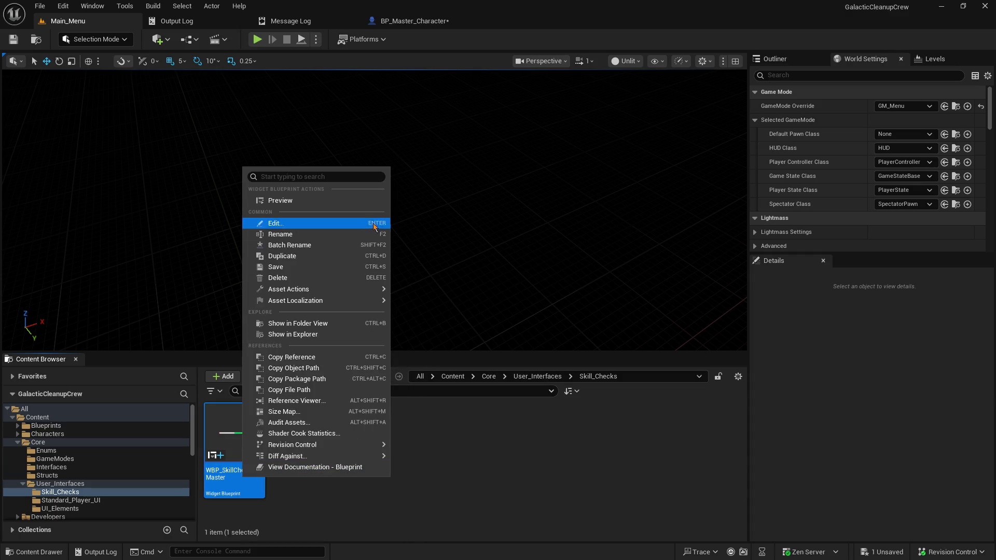
click(334, 233)
key(Home)
key(Delete)
key(Right)
key(Right)
text(W)
key(Return)
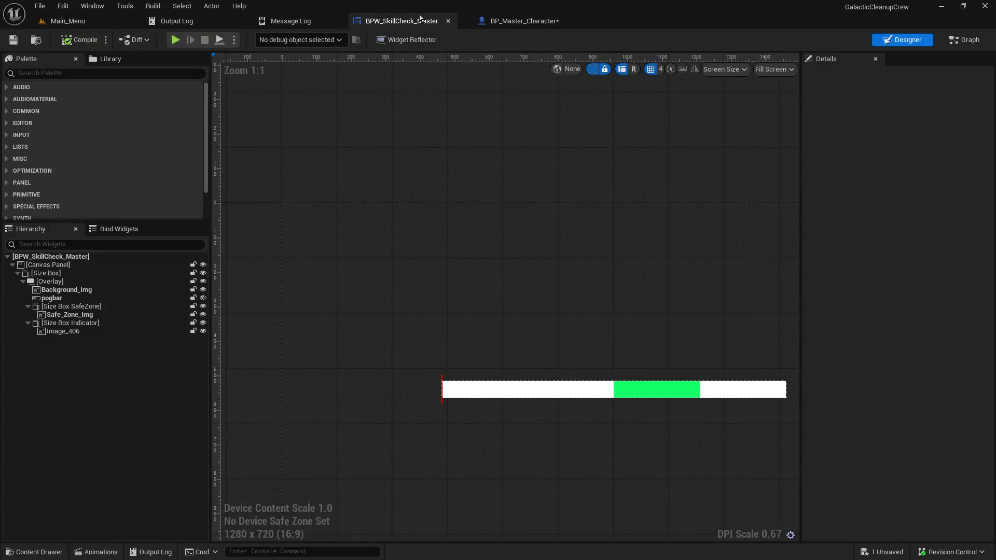
mouse_move(415, 20)
mouse_down()
mouse_move(426, 114)
mouse_move(434, 19)
mouse_up()
Step: Set the Construct node's class in BP_Master_Character's EventGraph to BPW_SkillCheck_Master
click(522, 21)
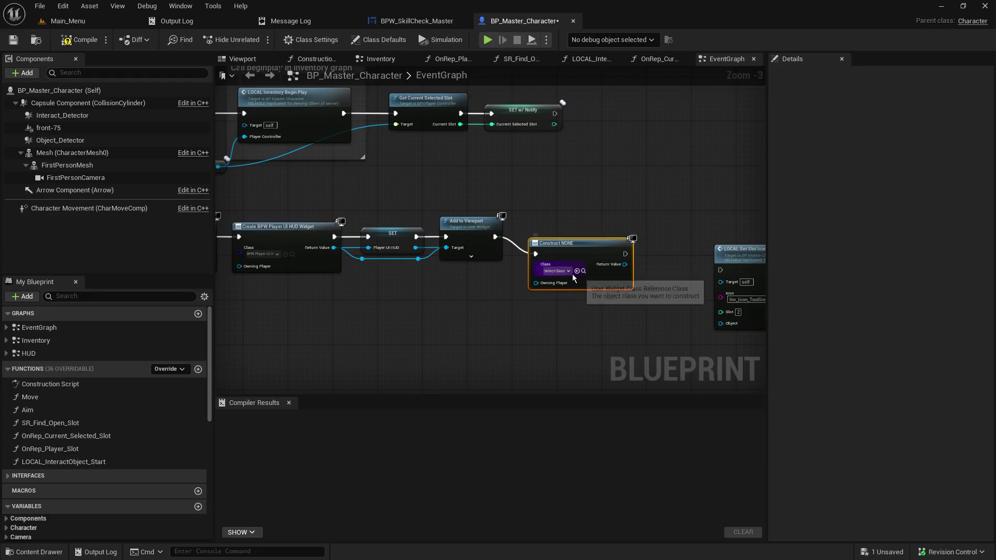
click(556, 271)
text(bpw_s)
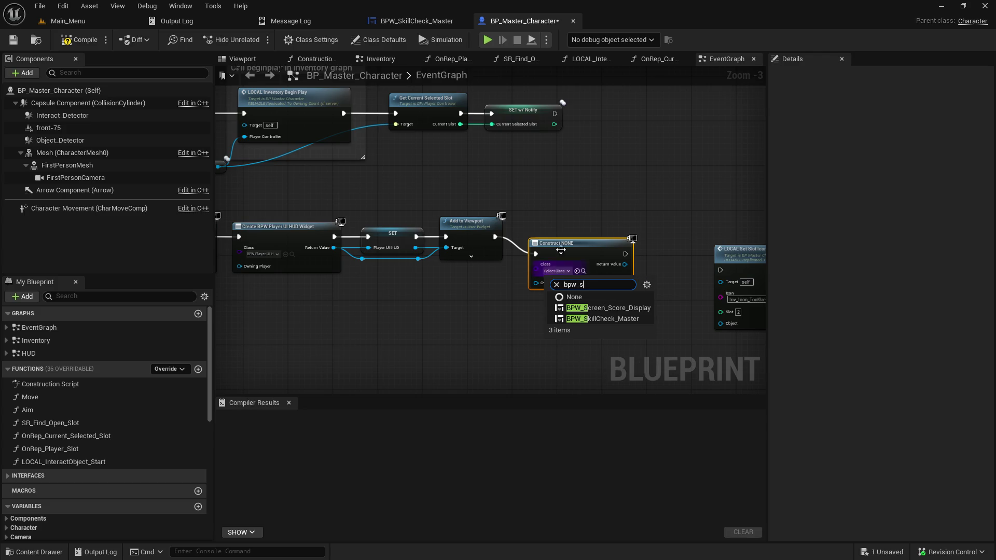
click(636, 326)
Step: Duplicate the existing Add to Viewport node next to the Create Skill Check Widget node
drag(592, 246, 587, 229)
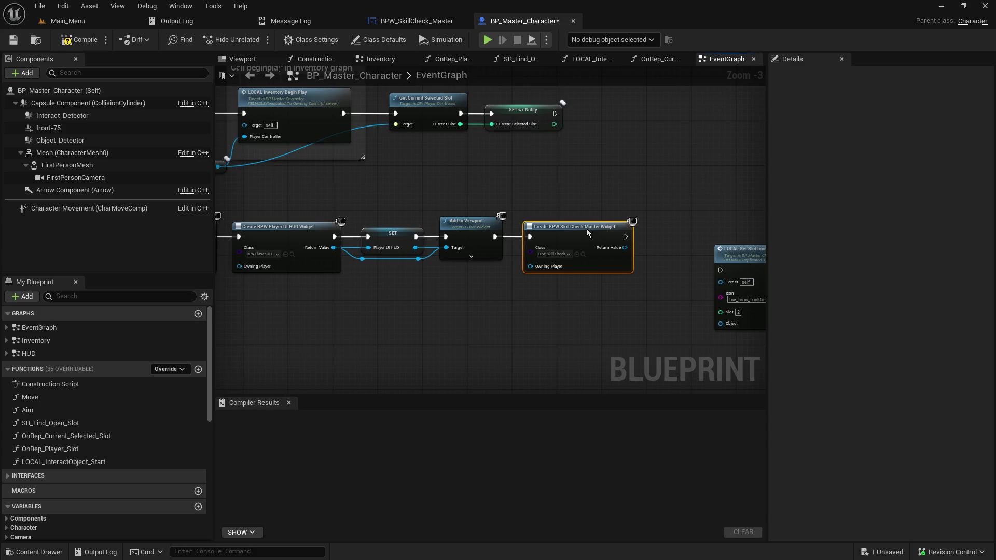
drag(521, 322, 623, 310)
drag(521, 322, 449, 341)
drag(506, 291, 434, 332)
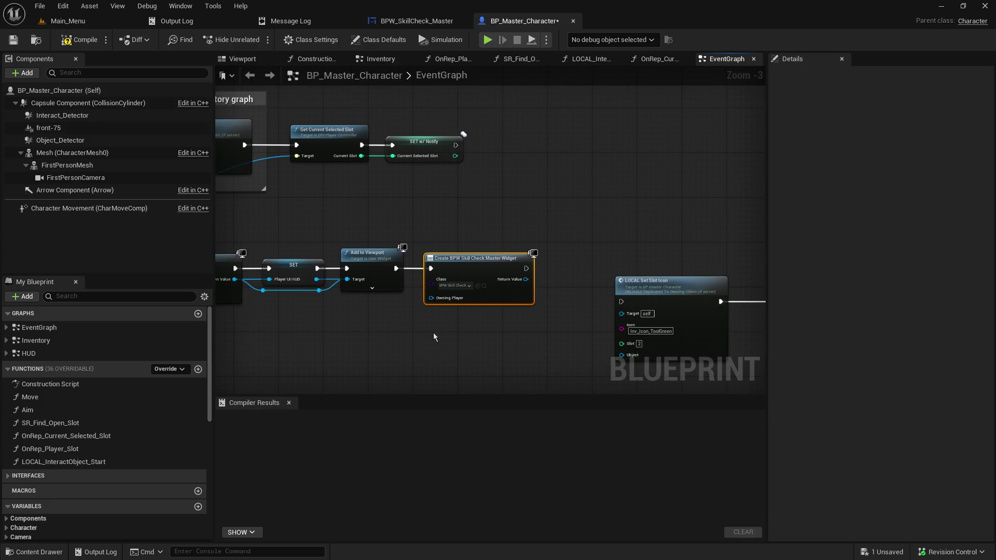
click(386, 251)
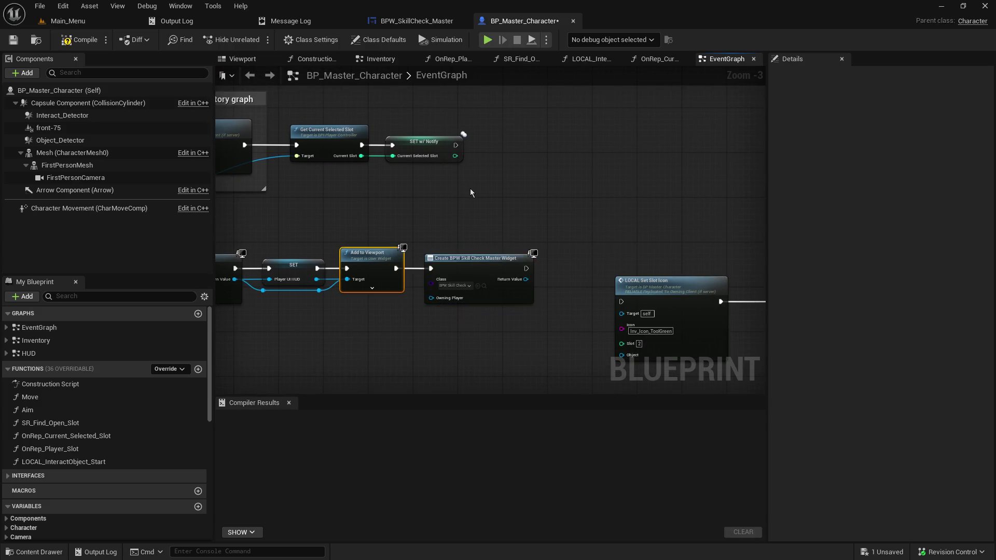
key(ctrl+c)
key(ctrl+v)
Step: Wire the widget's exec and Return Value into the new Add to Viewport, then save and compile
mouse_move(527, 268)
mouse_down()
mouse_move(545, 281)
mouse_move(475, 206)
mouse_move(580, 201)
mouse_up()
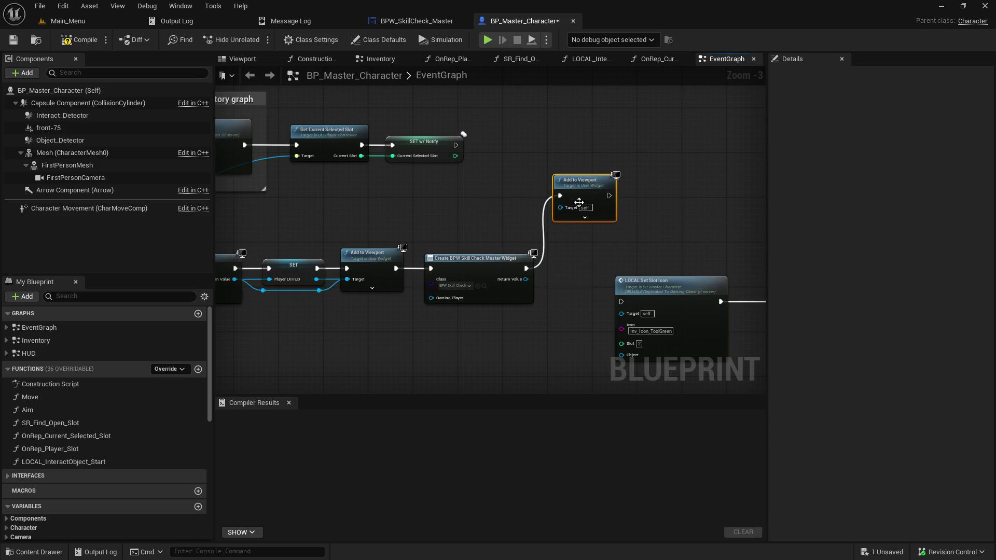
mouse_move(527, 279)
mouse_down()
mouse_move(568, 249)
mouse_move(561, 207)
mouse_up()
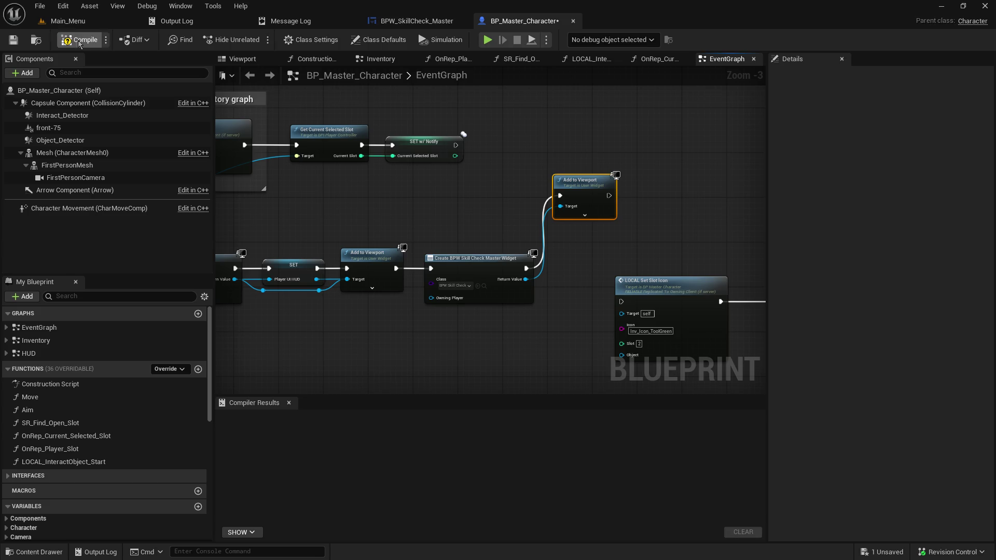
click(20, 42)
click(74, 46)
Step: Playtest from Main_Menu by hosting a game to watch the skill-check bar, then end play
click(62, 20)
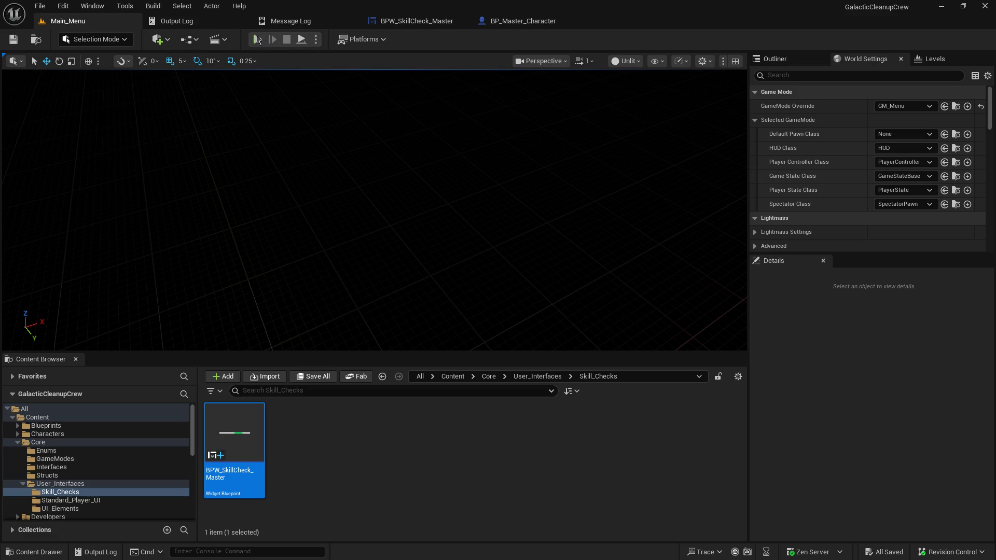
click(257, 40)
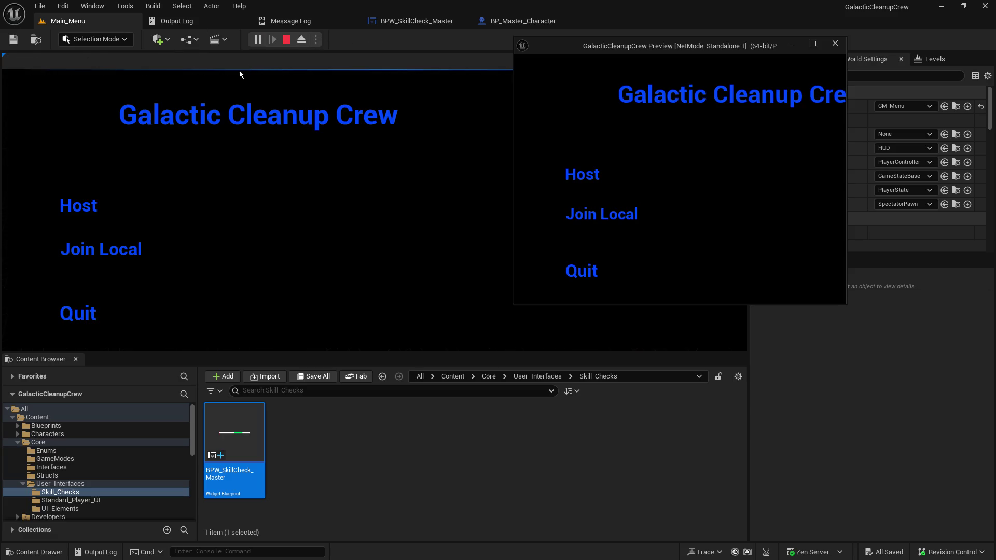
click(80, 204)
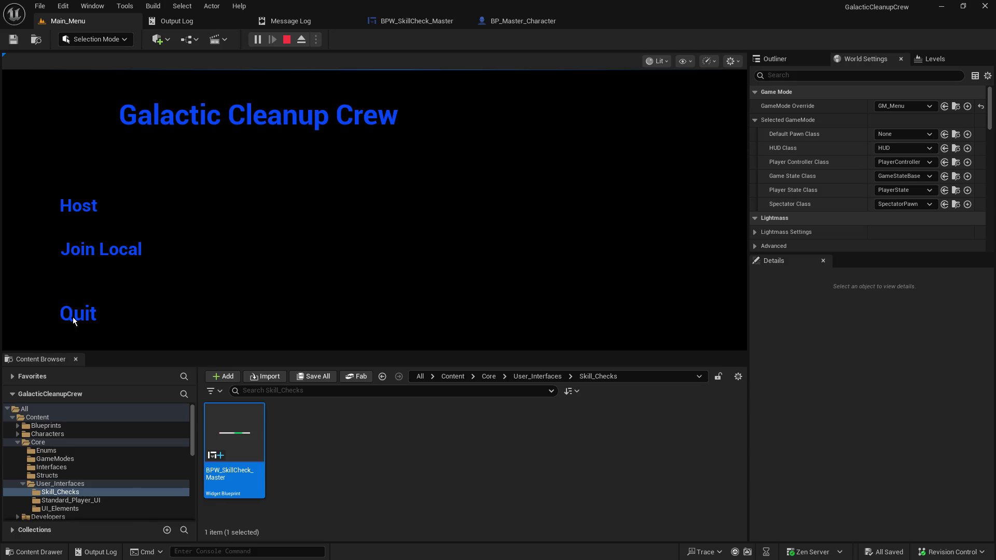
click(494, 455)
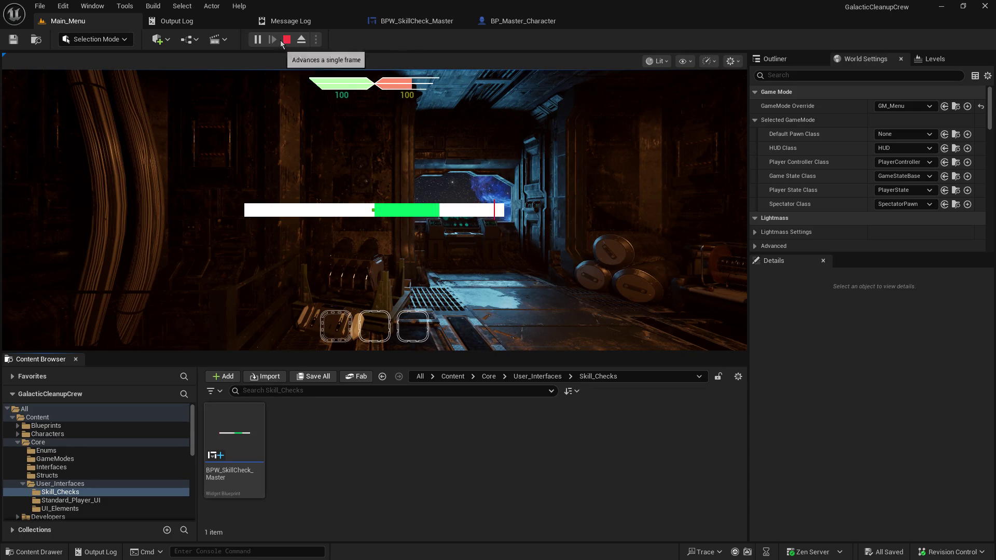
key(Escape)
click(409, 21)
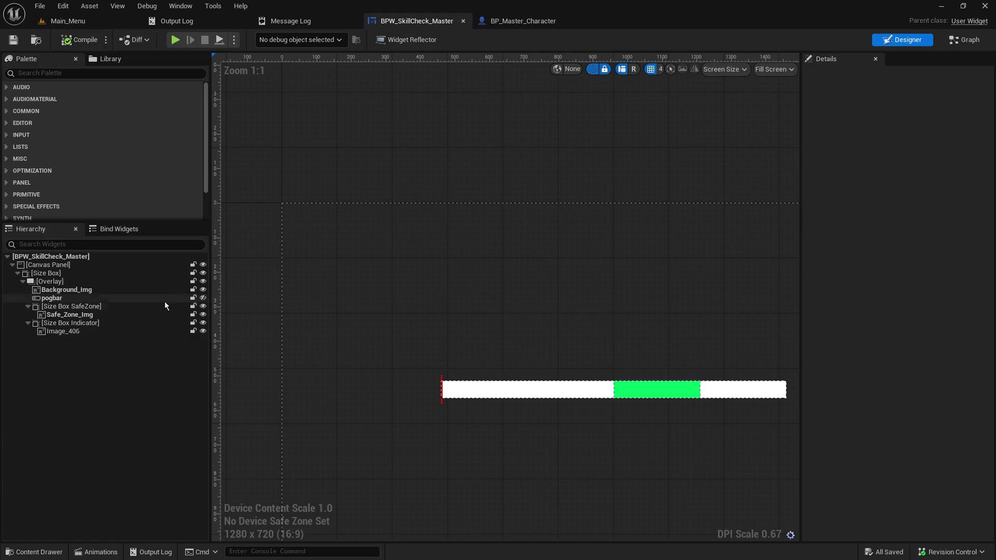
Step: Give Size Box Indicator a Width Override of 10 and save BPW_SkillCheck_Master
click(85, 324)
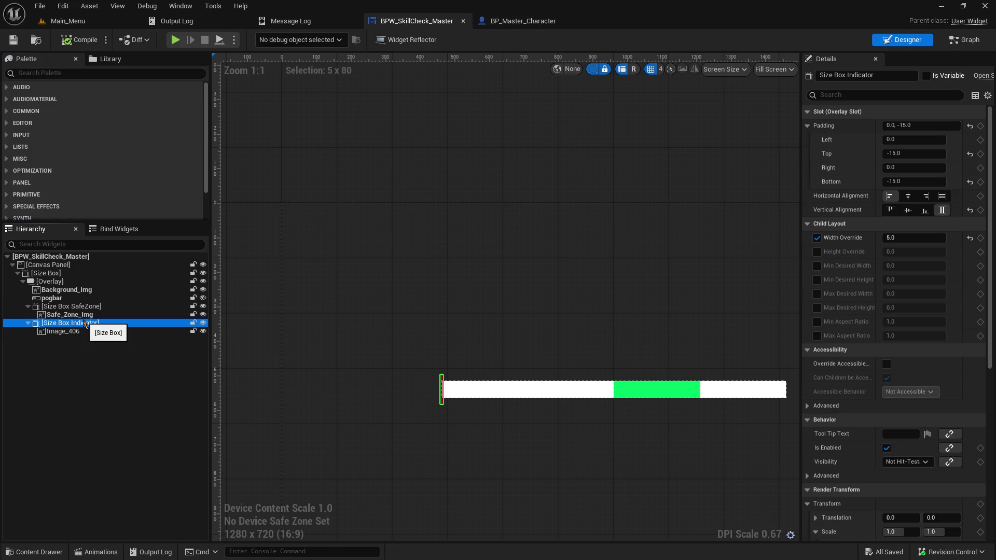
click(890, 237)
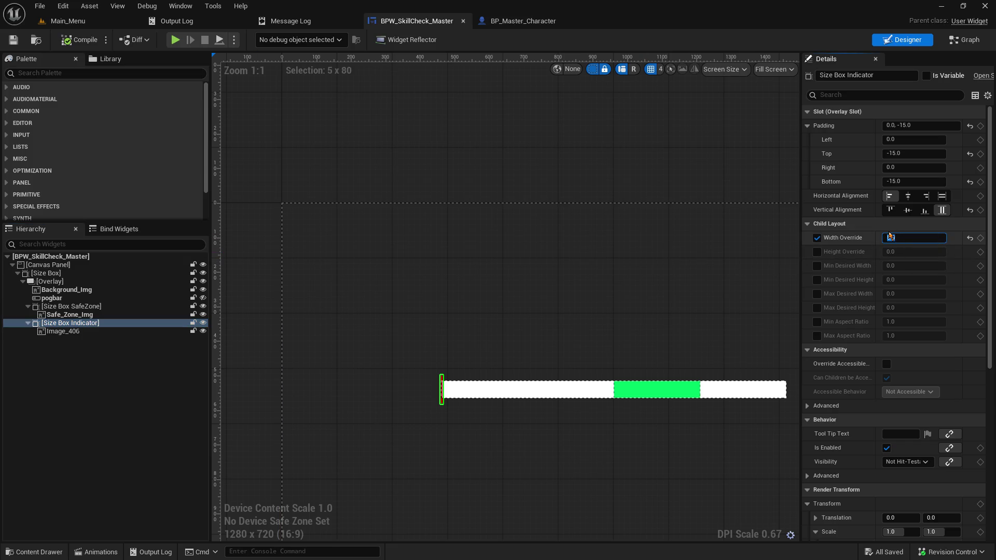
text(10)
key(Return)
key(ctrl+s)
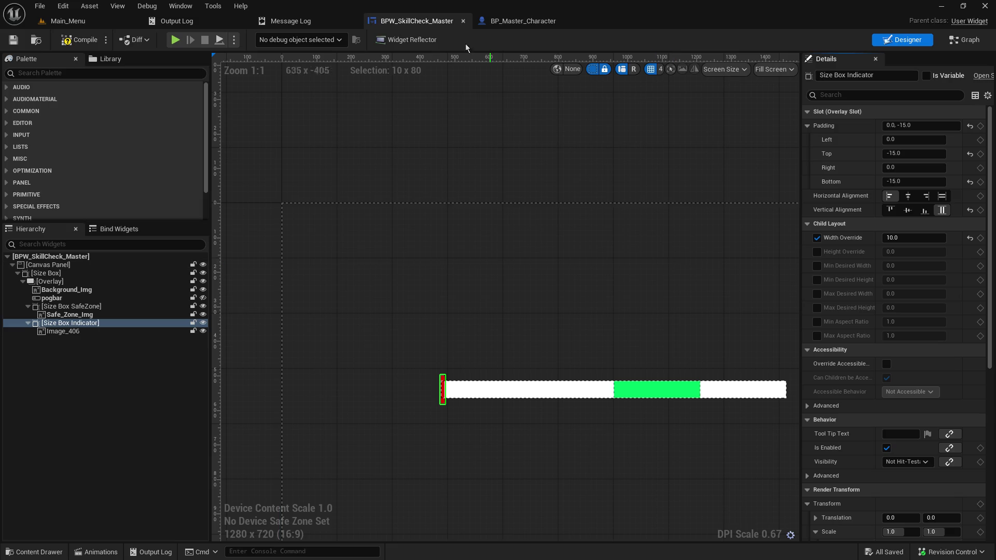
click(514, 22)
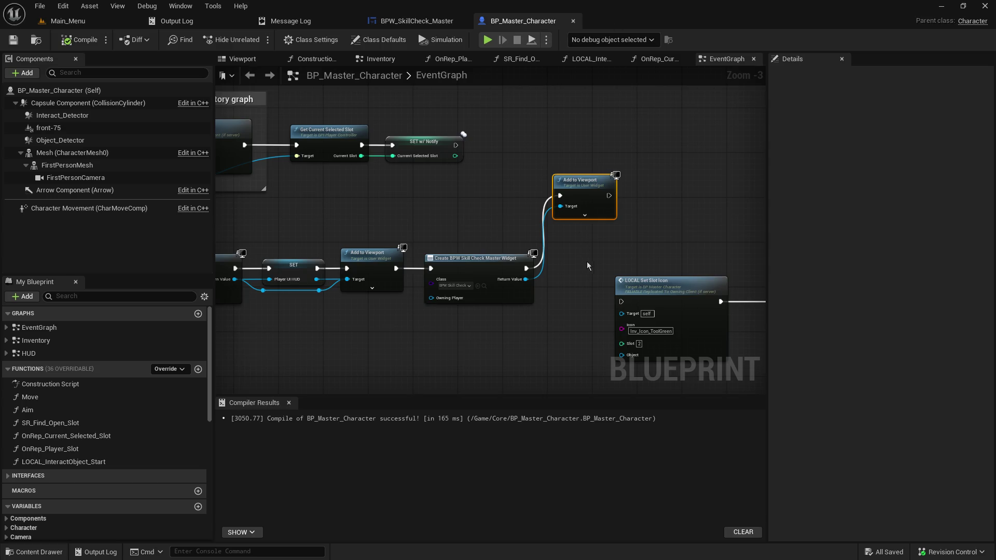
Step: Set the skill-check Add to Viewport ZOrder to 1001, then compile and save BP_Master_Character
click(584, 215)
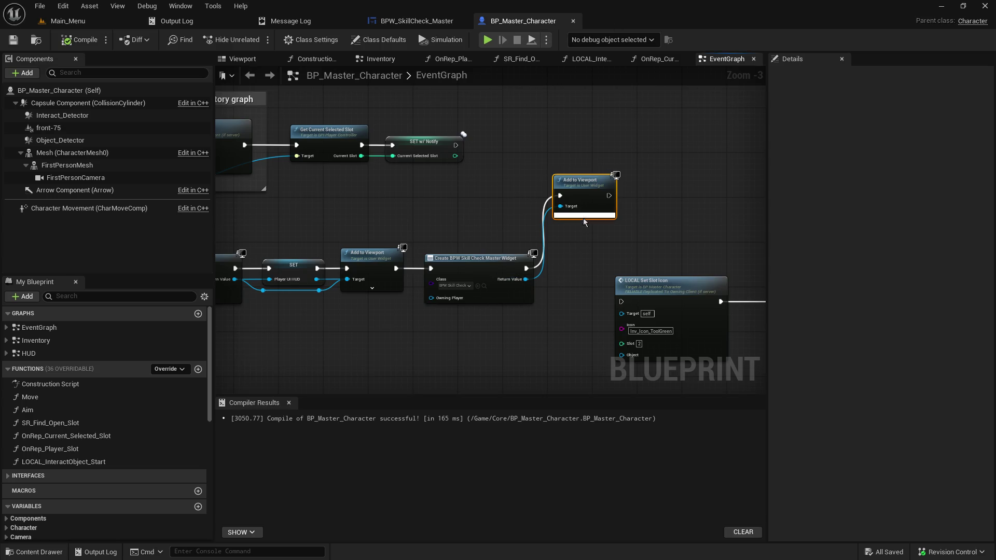
click(583, 217)
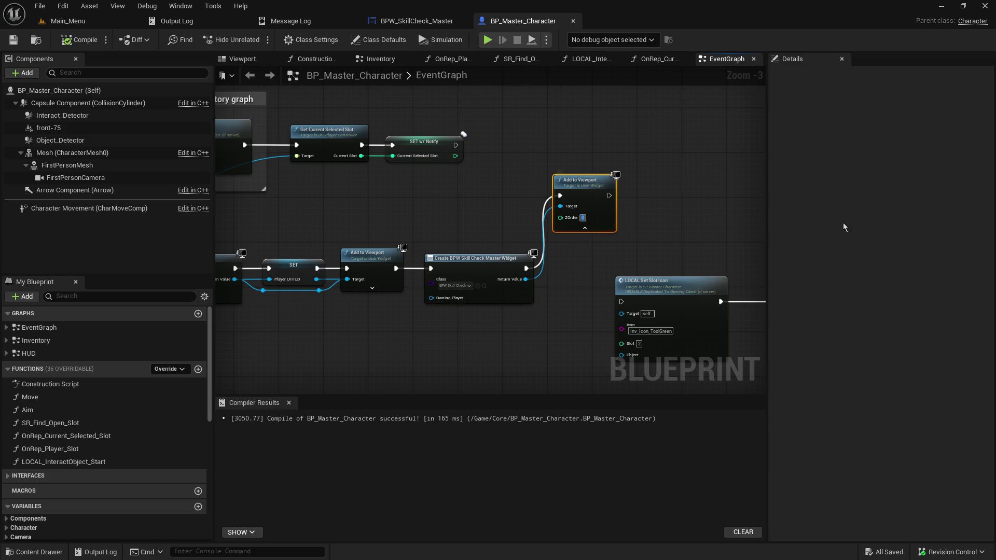
text(1001)
key(Return)
click(434, 207)
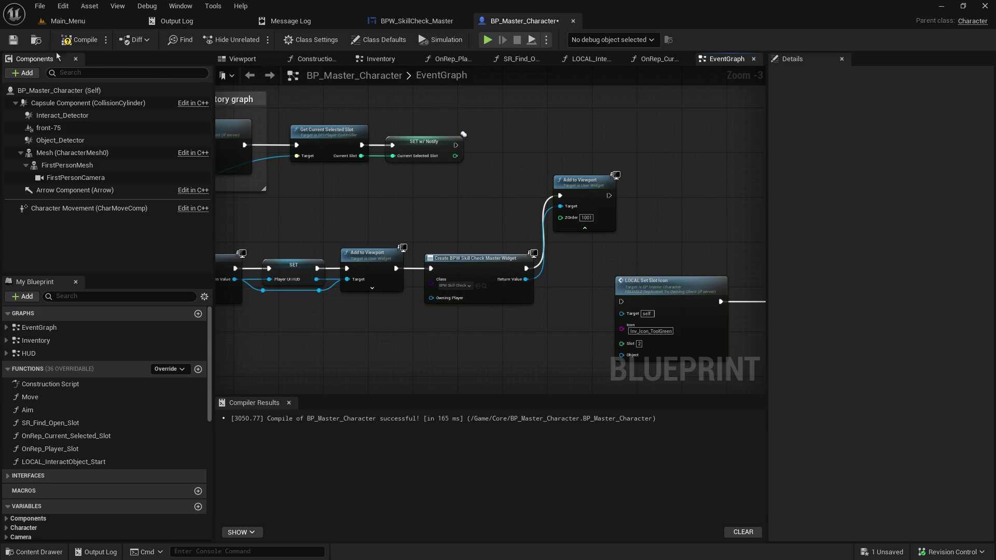
click(77, 41)
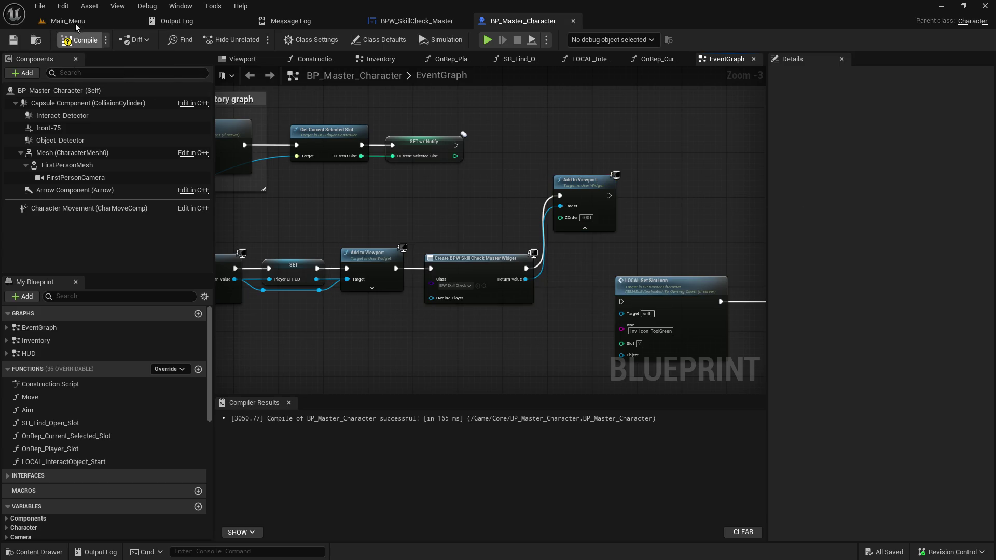
click(78, 22)
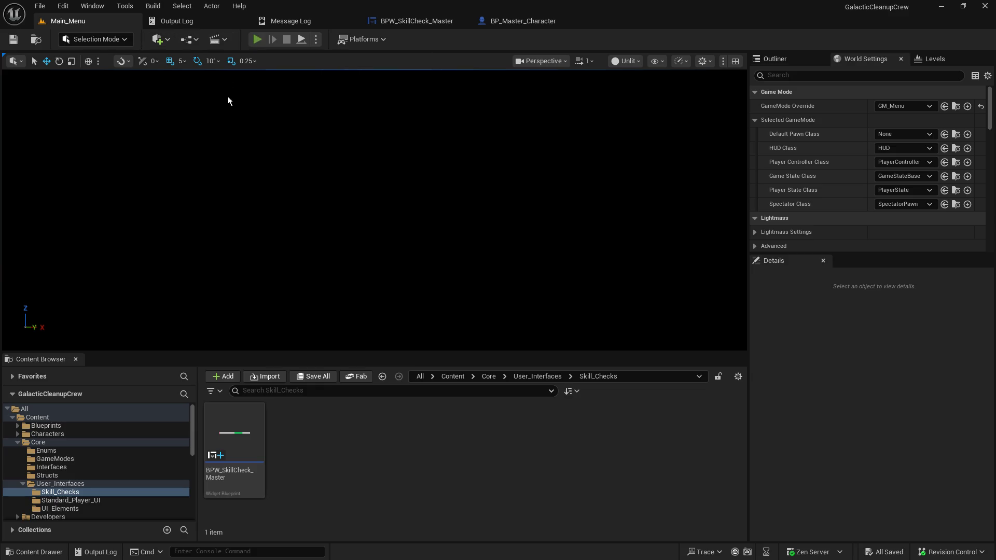
click(80, 202)
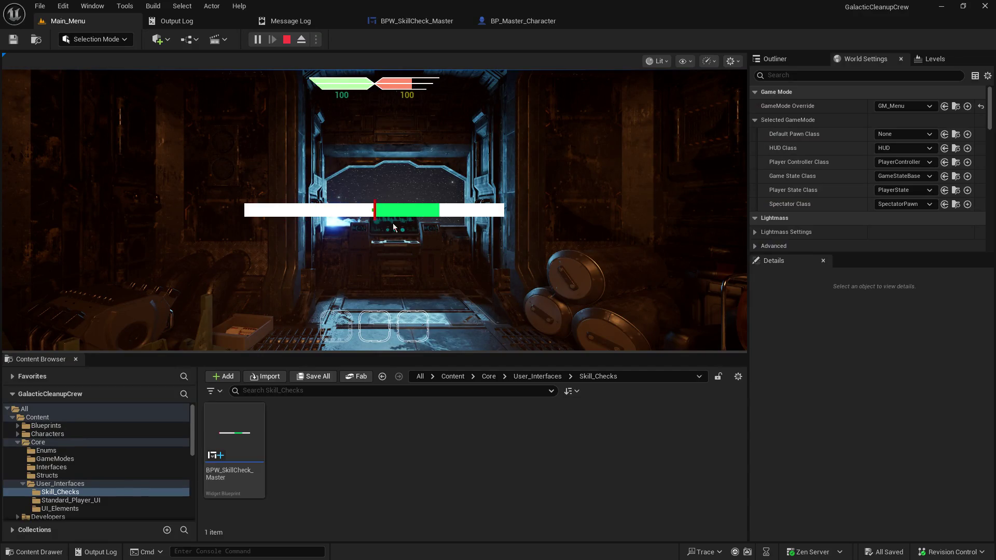
click(365, 214)
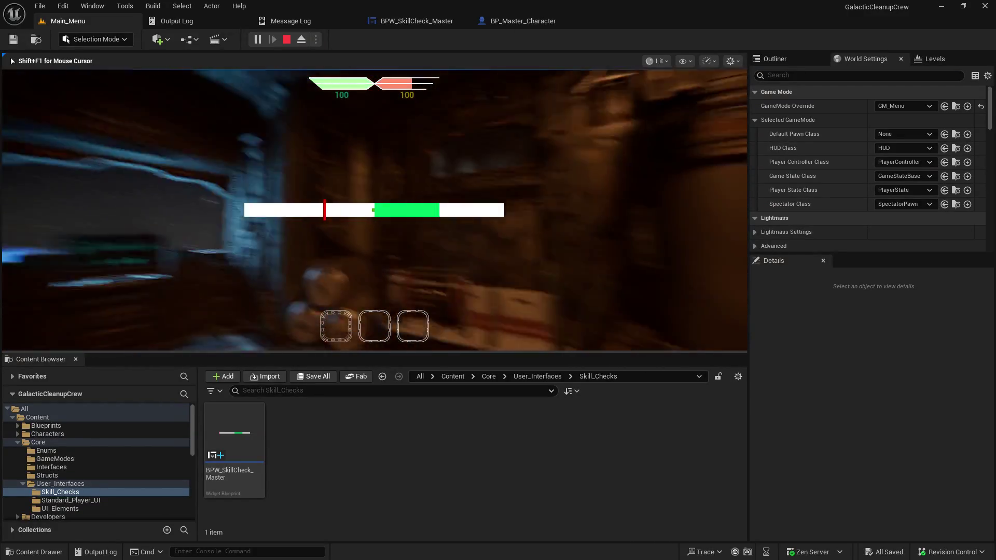
key(shift+F1)
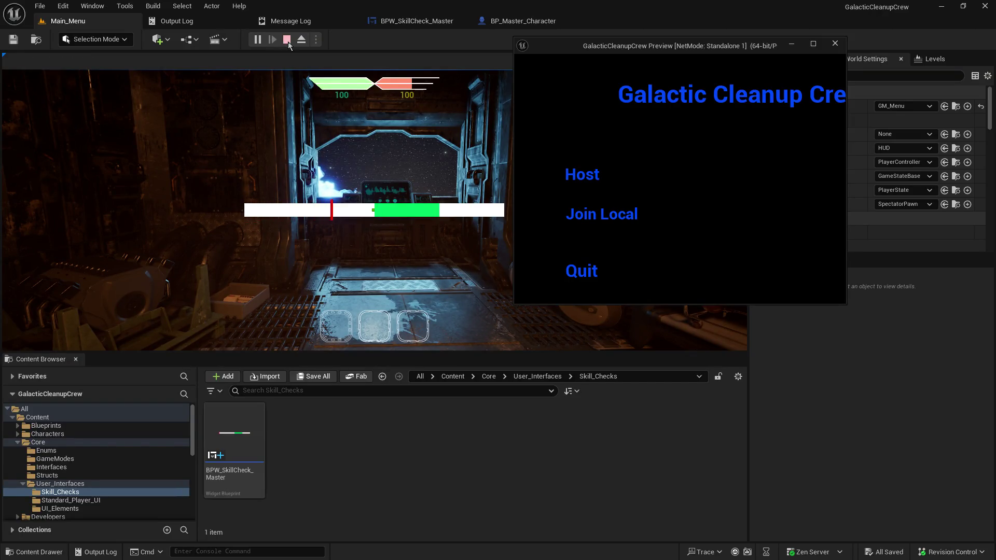
click(287, 40)
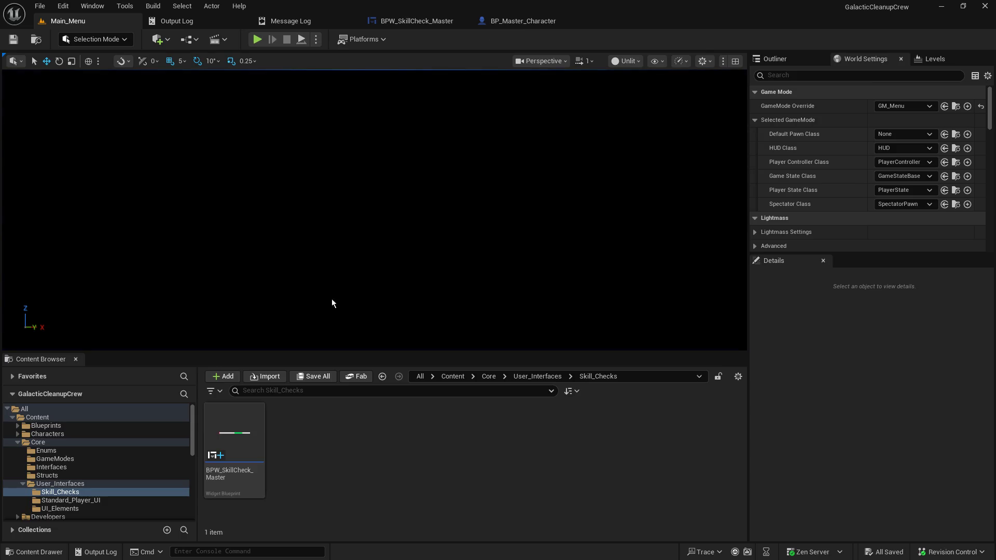
click(504, 23)
drag(384, 230, 556, 210)
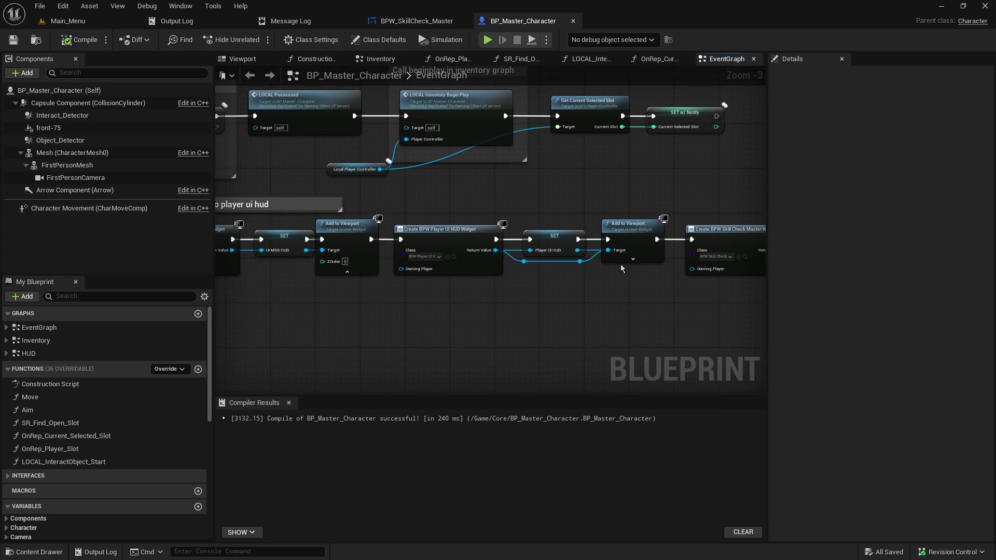
drag(508, 310, 737, 297)
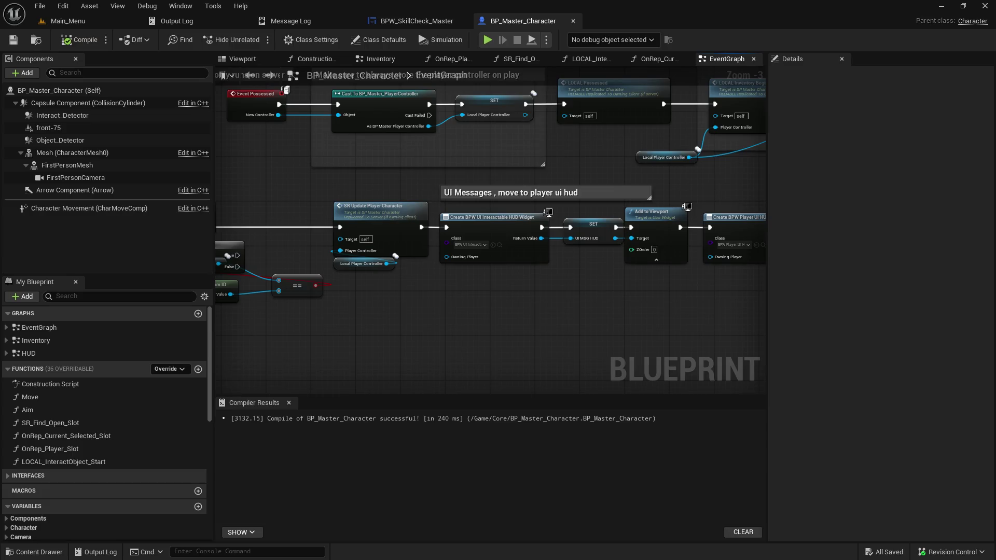
mouse_move(749, 282)
mouse_down()
mouse_move(356, 249)
mouse_move(289, 278)
mouse_up()
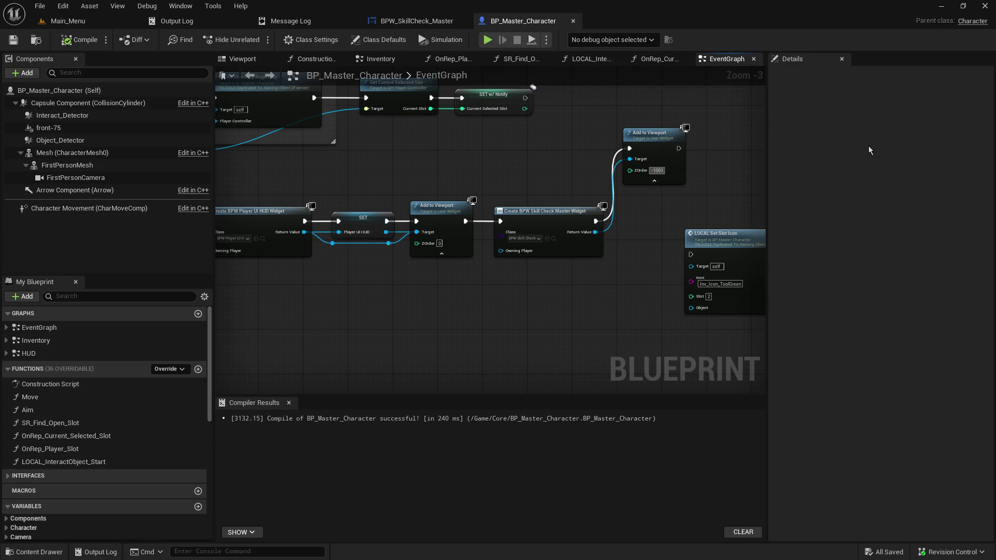
click(17, 45)
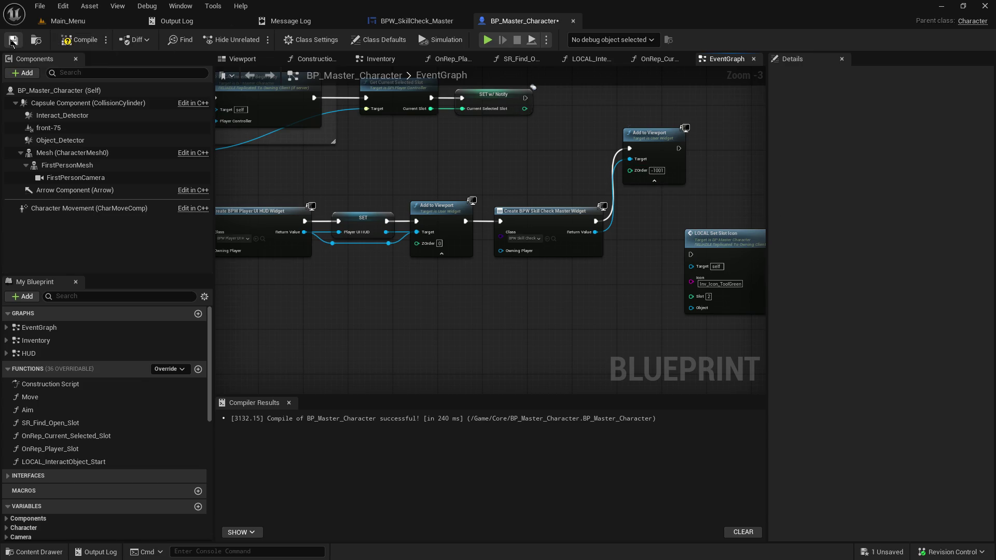
Step: Host a test game from Main_Menu to check the skill-check bar, then stop play
click(68, 22)
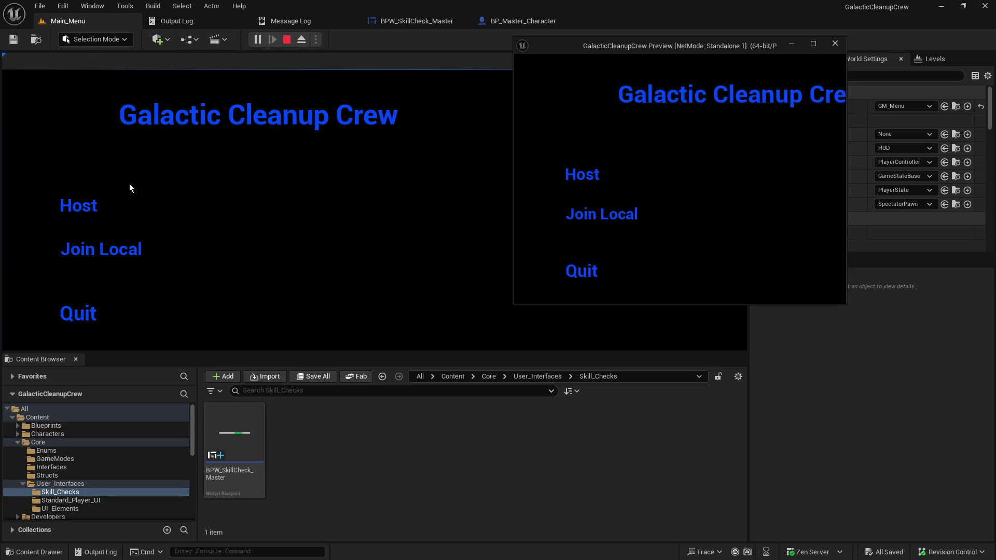
click(79, 204)
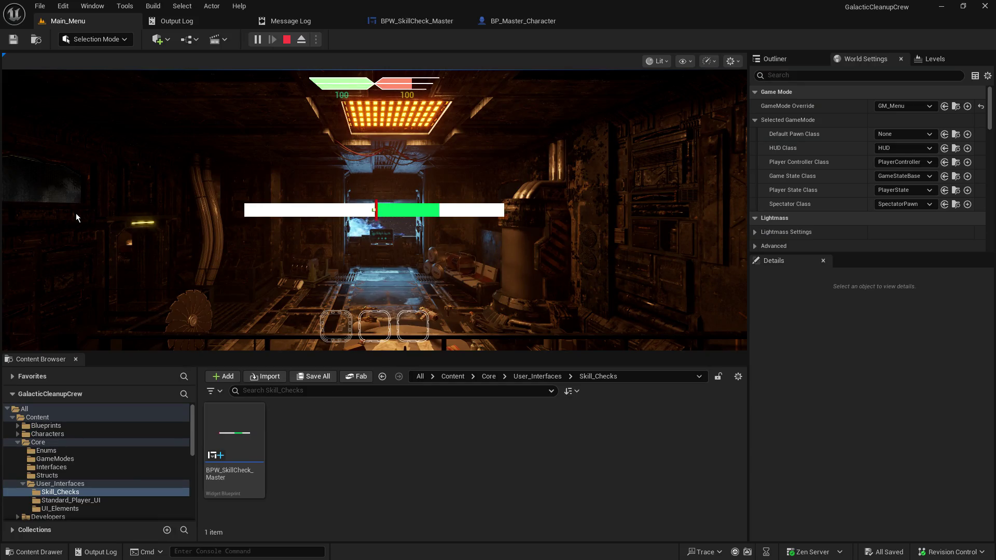
click(100, 203)
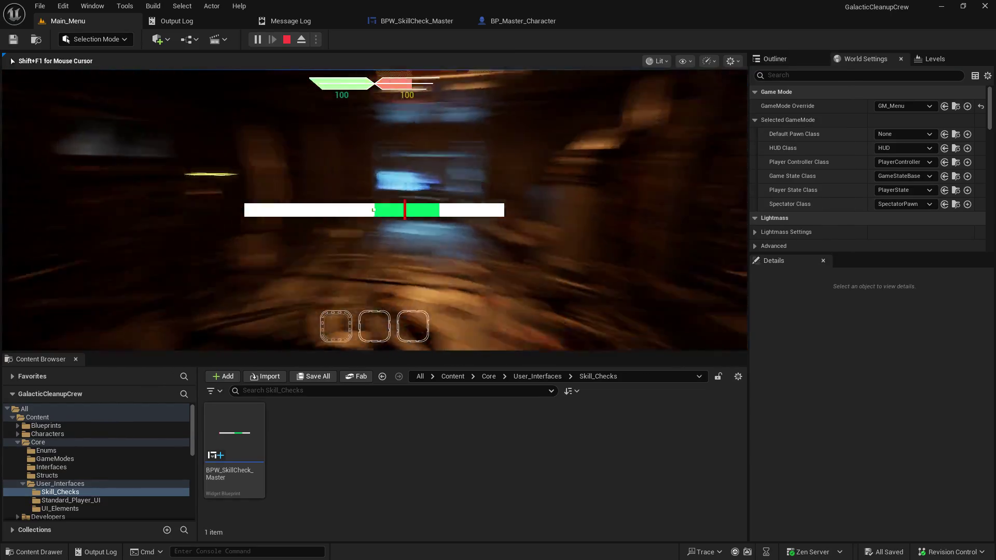
key(shift+F1)
click(289, 40)
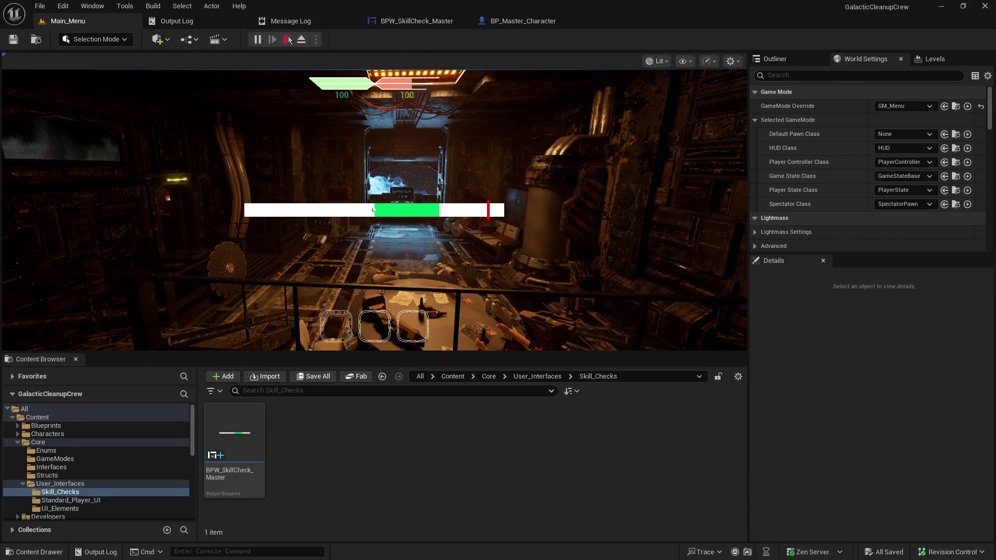
click(413, 22)
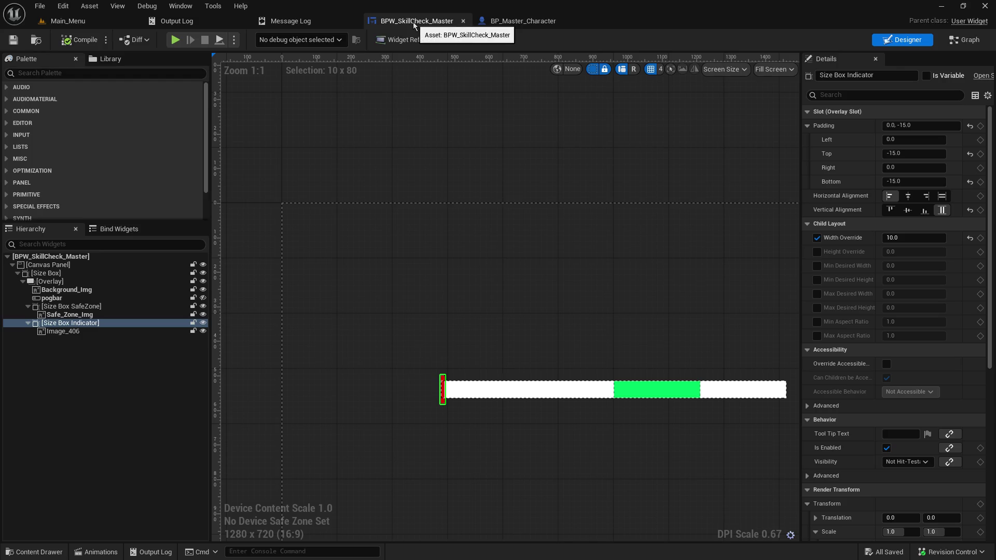
Step: Set the skill-check widget root's Visibility to Not Hit-Testable (Self & All Children) and save
click(506, 21)
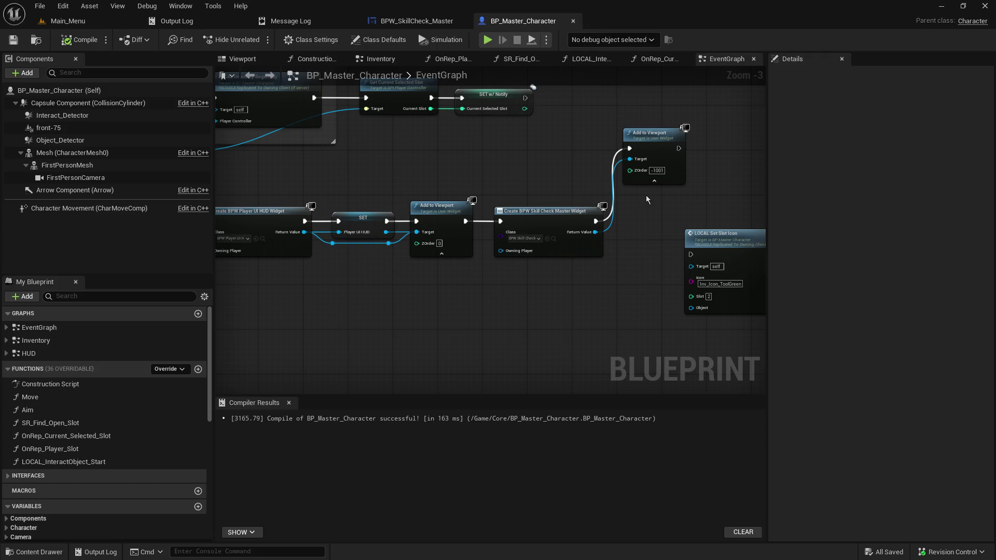
scroll(602, 285, up, 3)
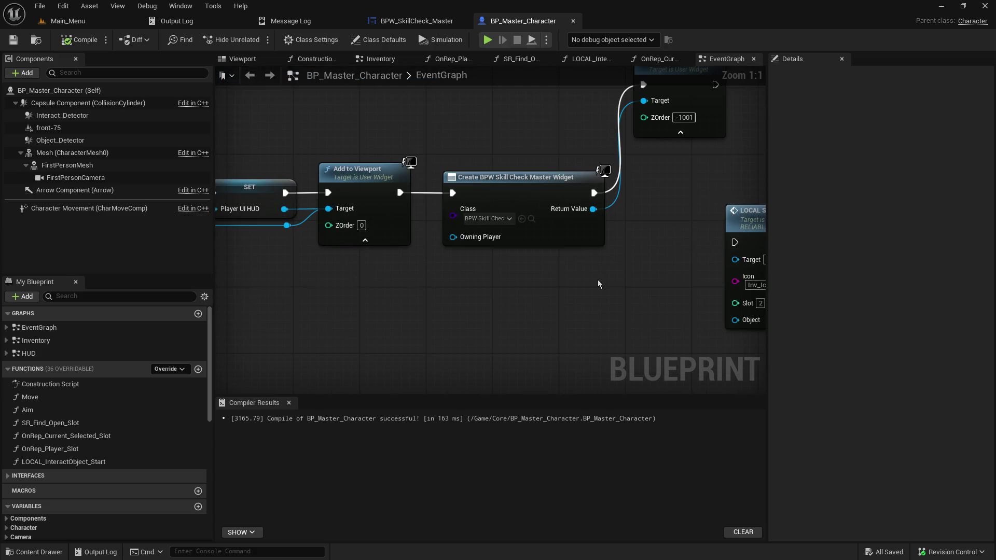
click(407, 24)
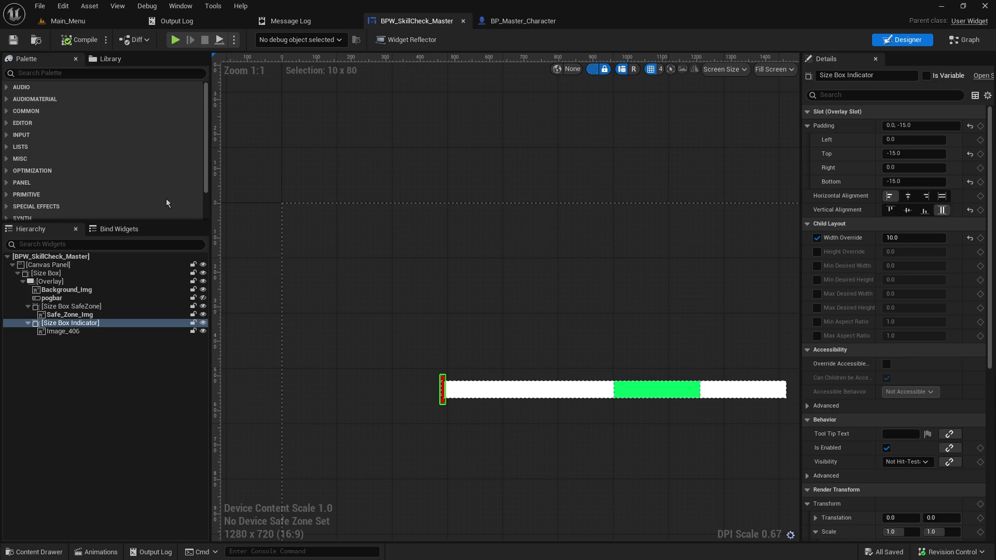
click(80, 260)
click(916, 406)
click(916, 406)
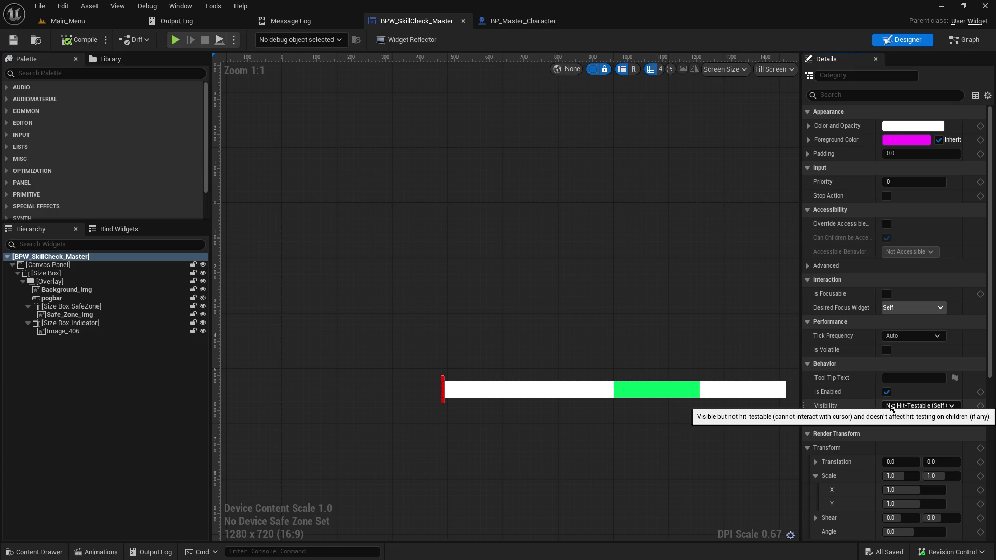
click(891, 406)
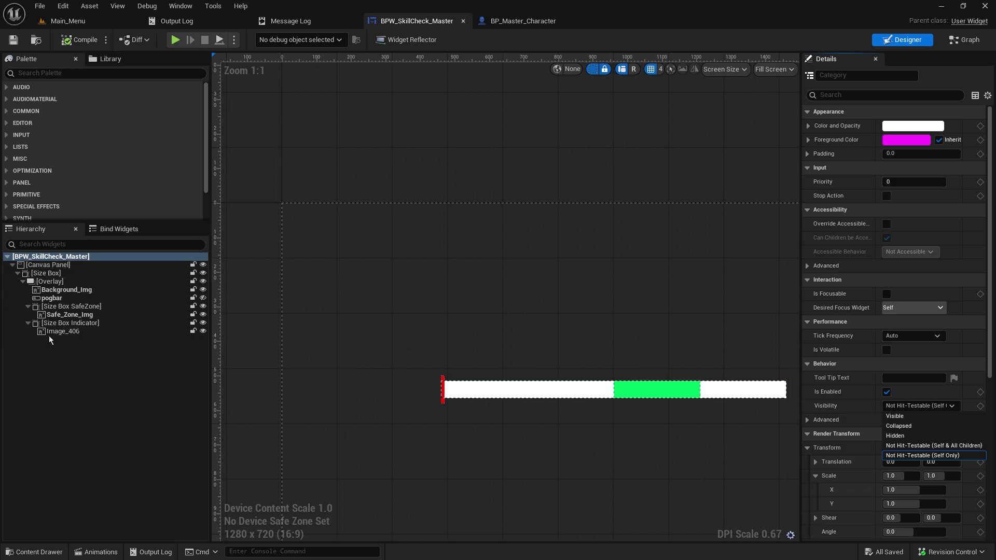
click(933, 446)
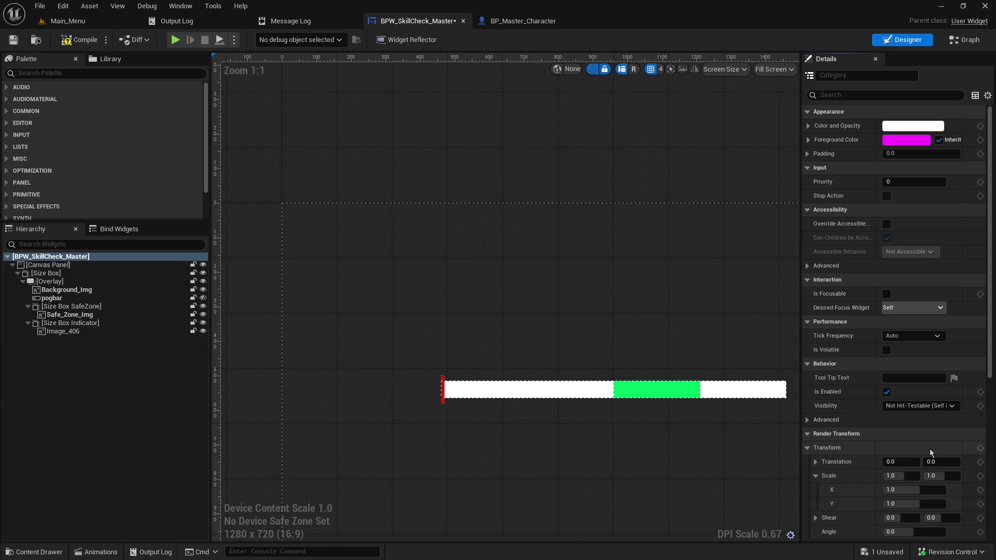
click(50, 112)
click(13, 39)
click(65, 21)
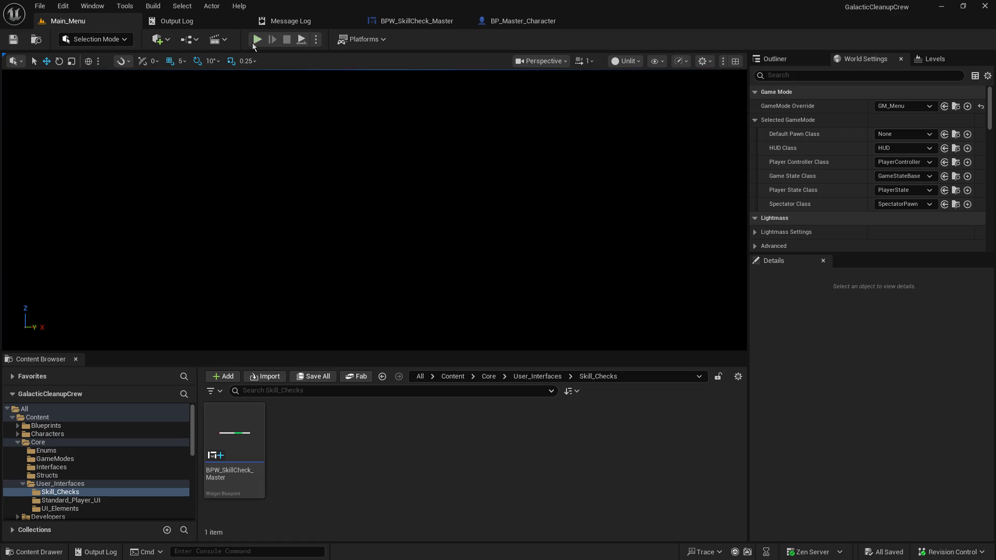
Step: Run a quick hosted test play to check the skill bar, then stop
click(257, 39)
click(64, 211)
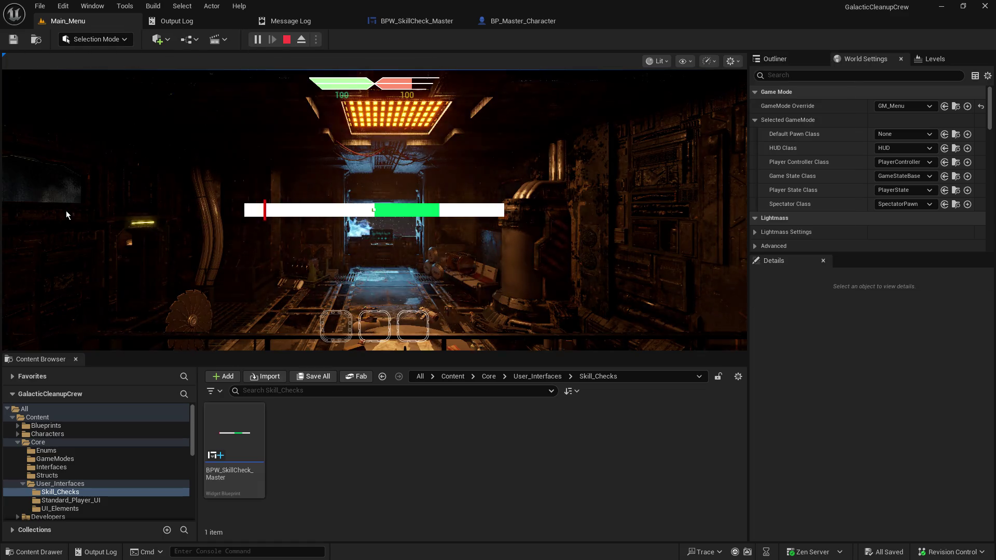
click(287, 39)
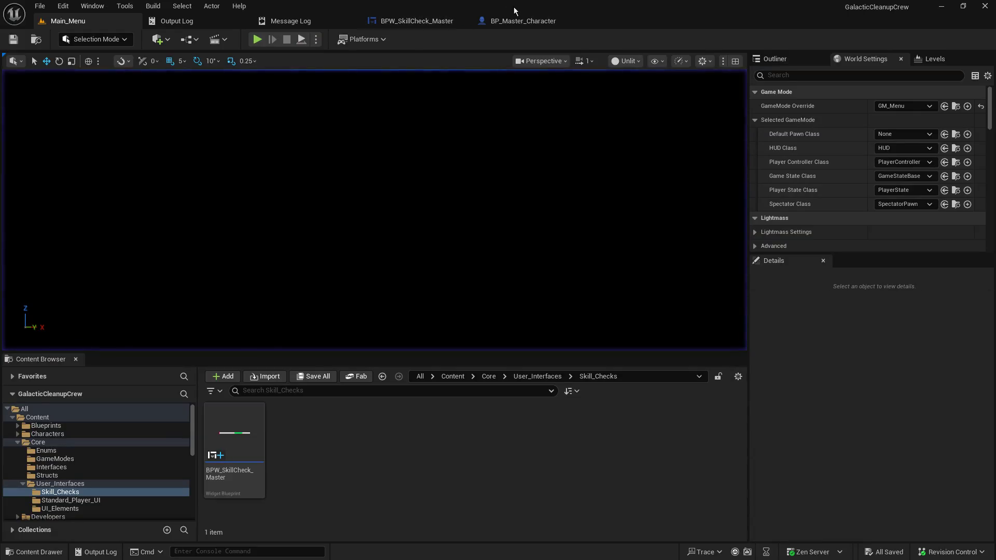
Step: Raise the skill-check widget's Add to Viewport ZOrder to 9999 in BP_Master_Character
click(527, 19)
click(654, 149)
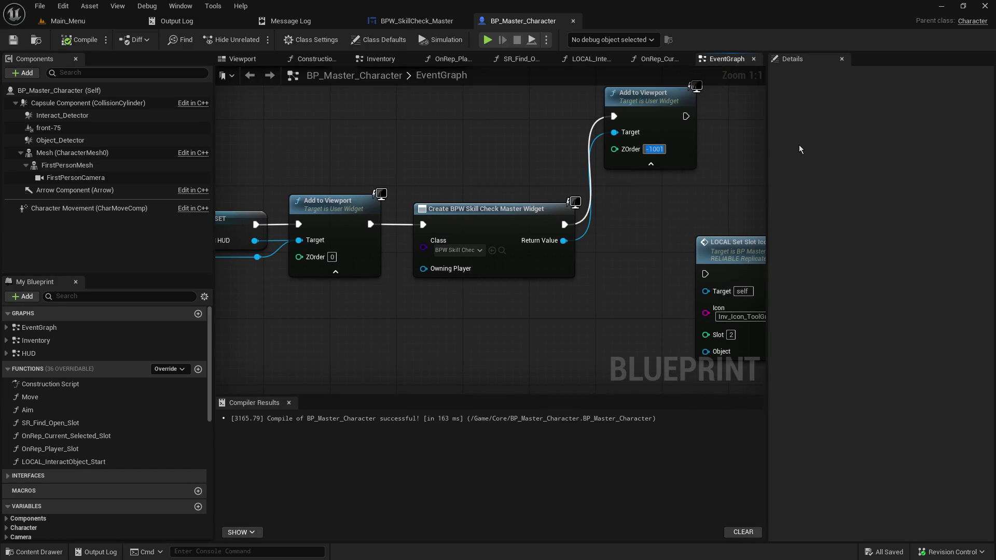
text(9999)
key(Return)
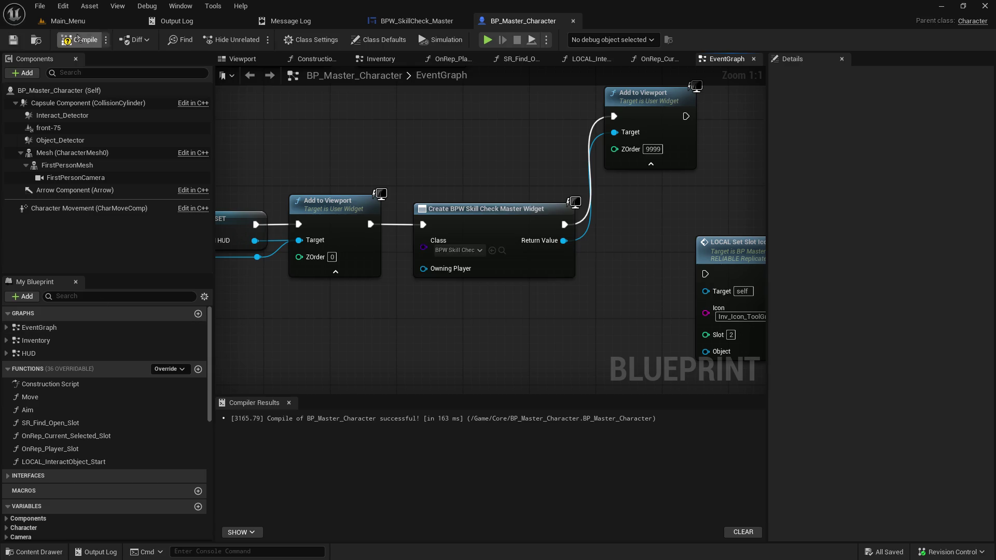
click(85, 21)
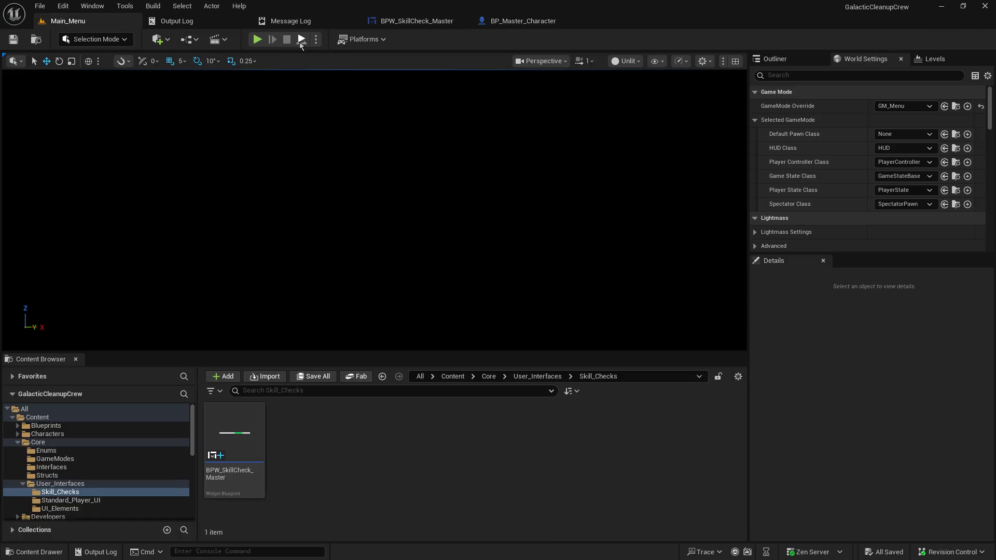
Step: Start a test play with Alt+P, host a game, then stop
key(alt+p)
click(74, 208)
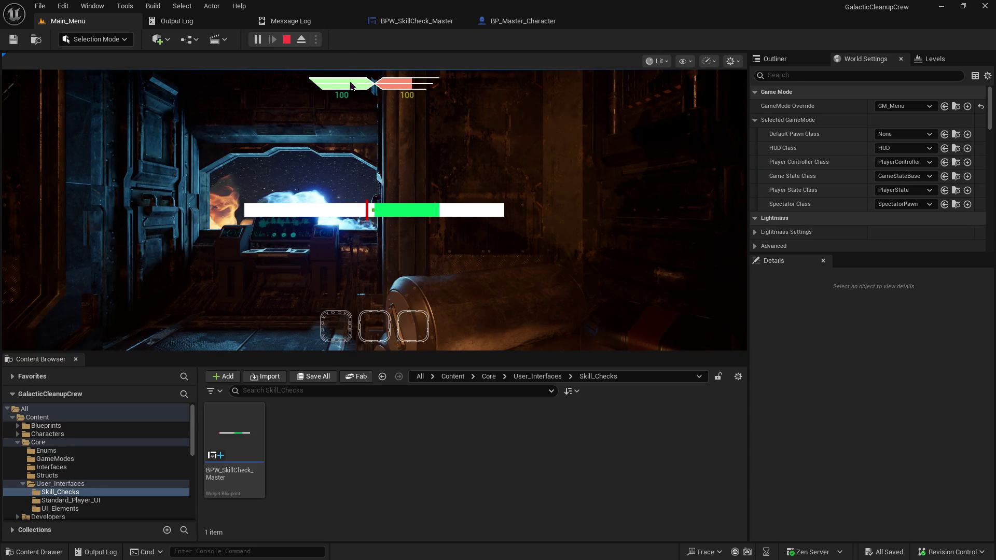
click(287, 41)
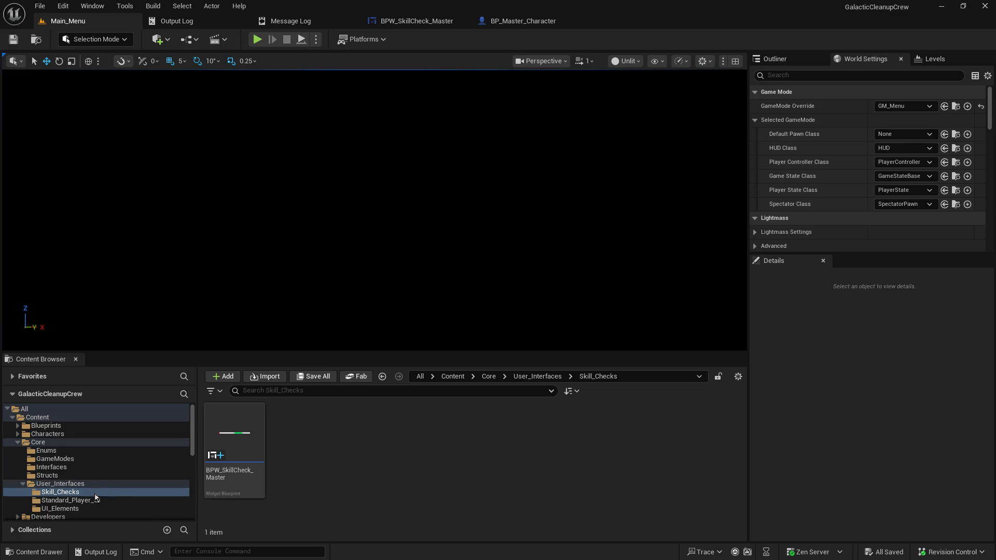
Step: Browse UI_Elements, Standard_Player_UI and User_Interfaces folders and select BPW_UI_Interactable_HUD
click(75, 510)
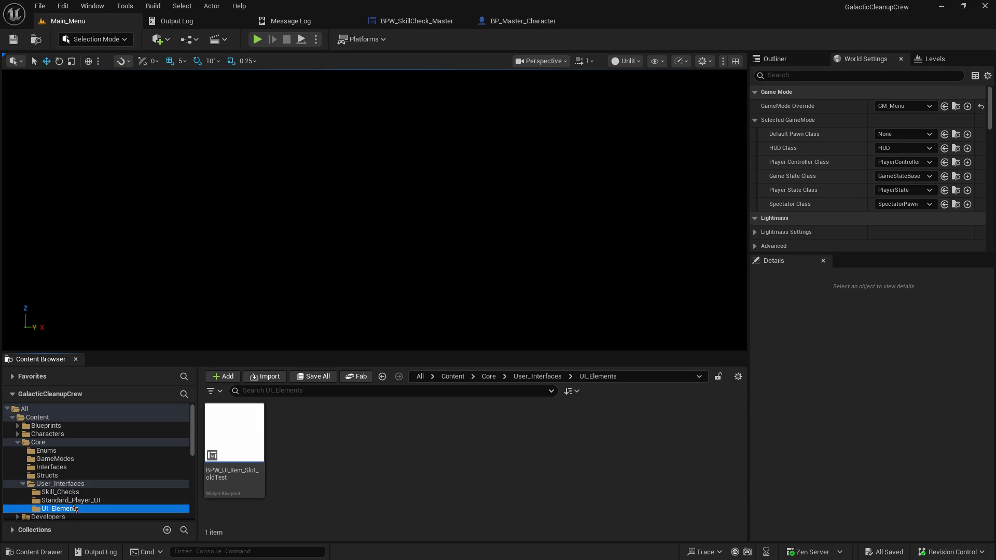
click(72, 502)
scroll(467, 457, down, 2)
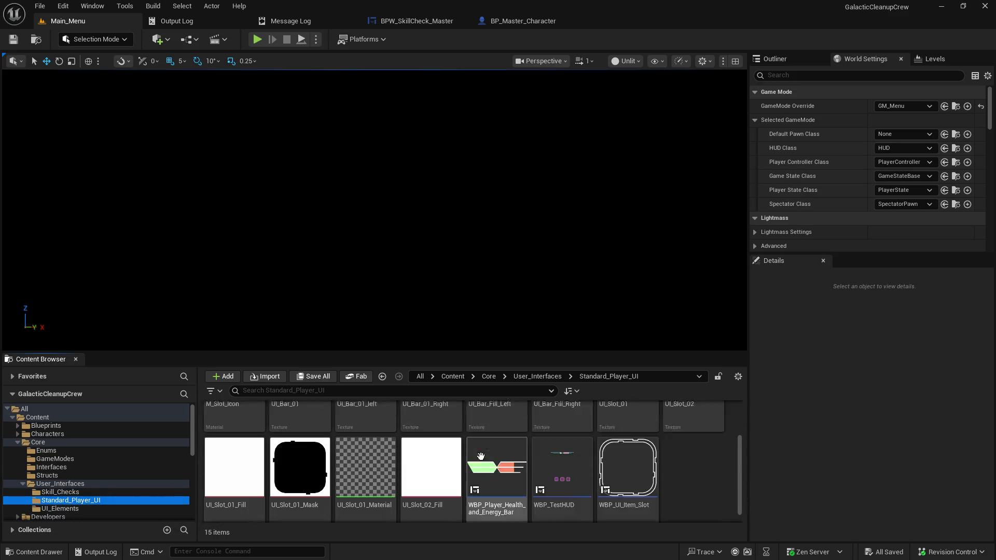
click(67, 487)
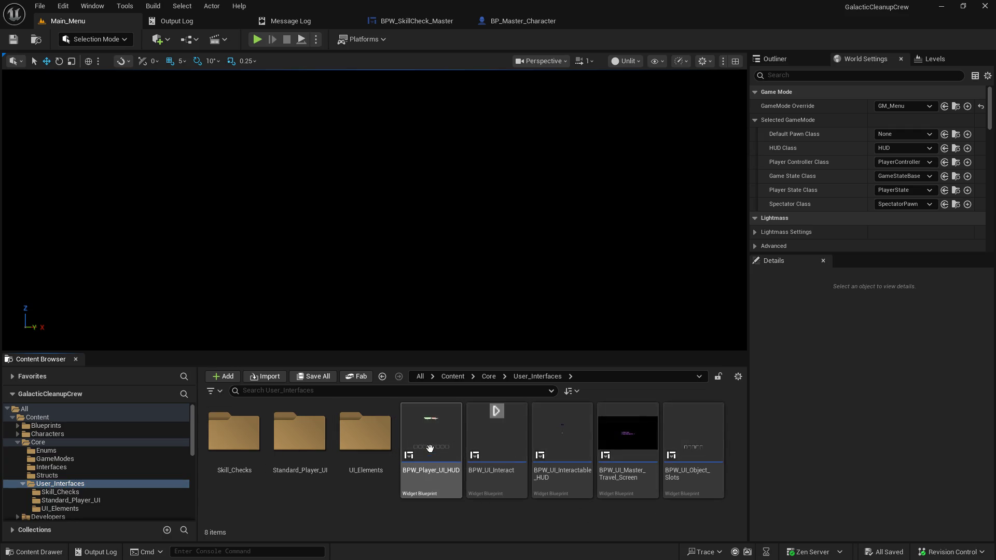
mouse_move(430, 444)
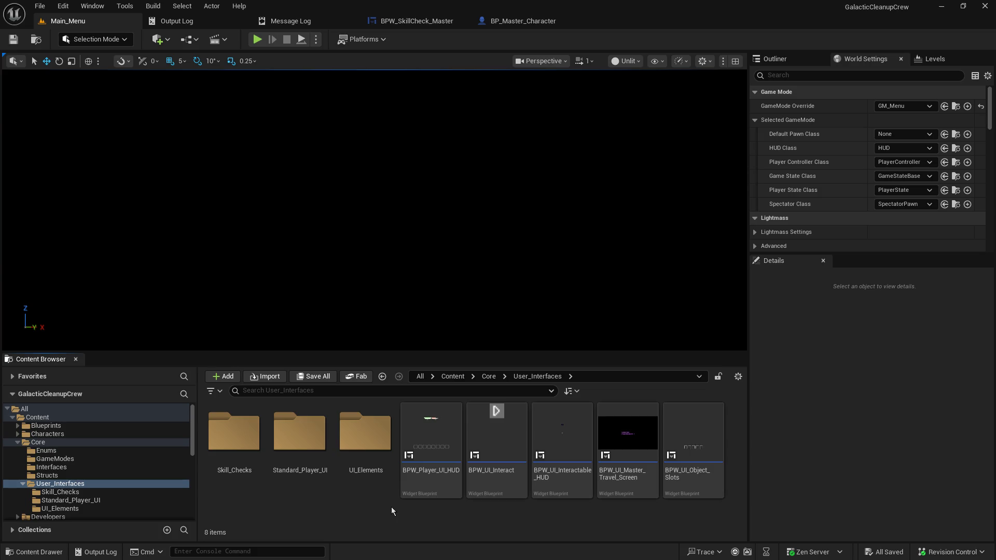
click(552, 422)
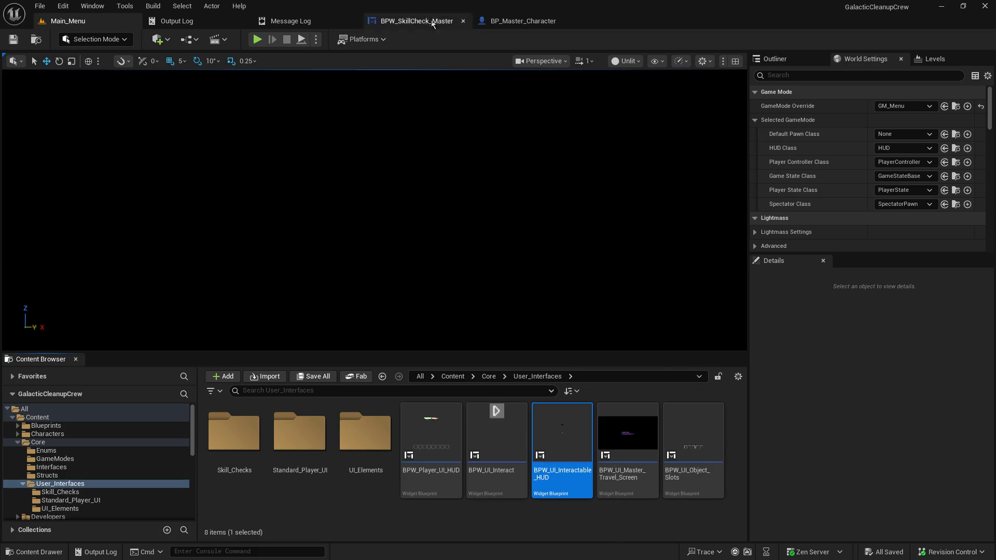
click(515, 17)
Step: Bypass the interactable HUD creation by linking Update Player Character directly to the SET node, then save and compile
drag(390, 125, 986, 138)
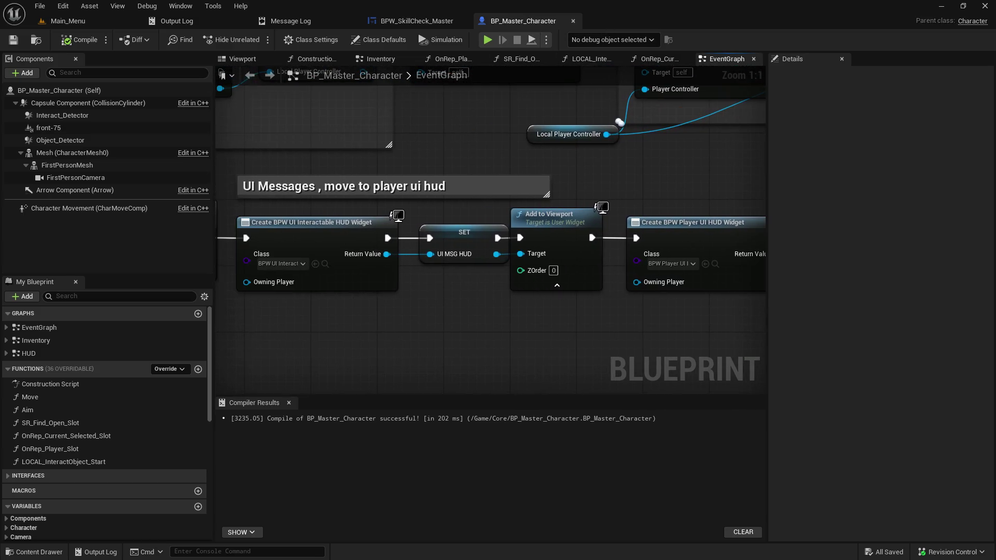
drag(335, 281, 415, 280)
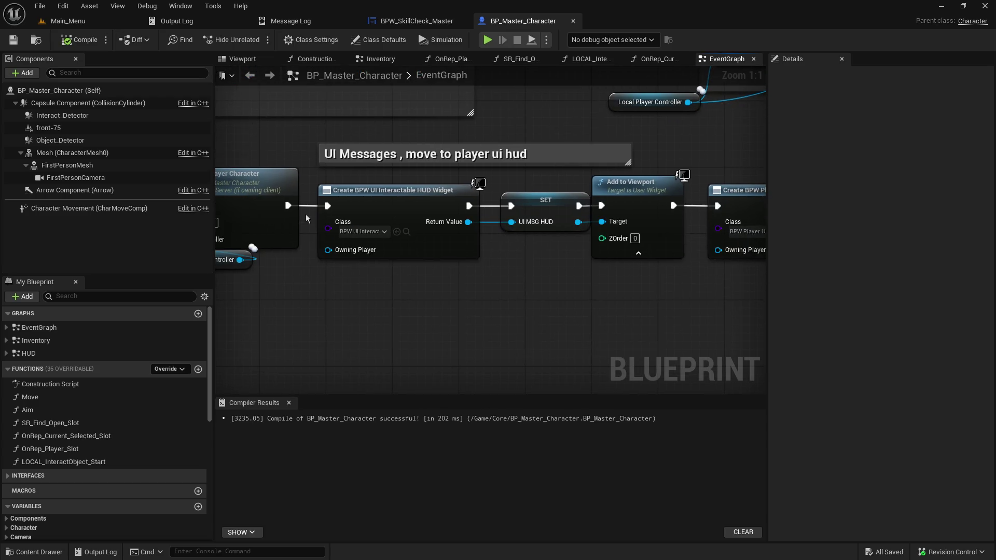
alt+click(288, 205)
alt+click(511, 206)
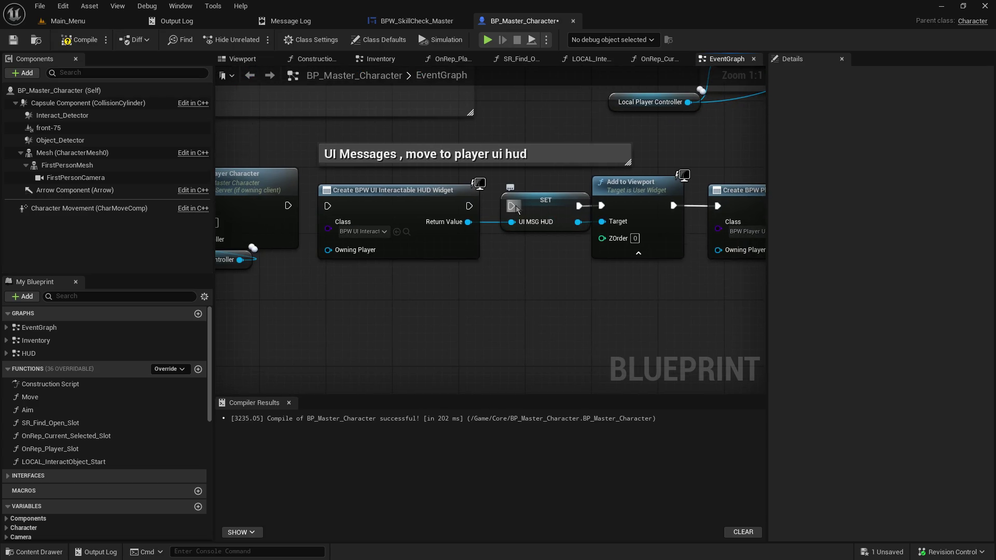
mouse_move(288, 206)
mouse_down()
mouse_move(524, 210)
mouse_move(512, 206)
mouse_up()
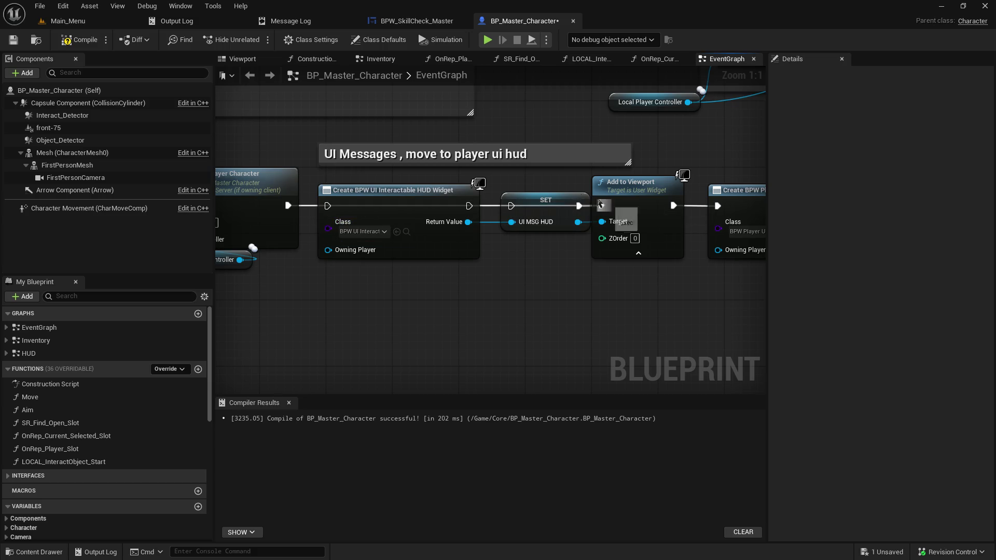
click(11, 43)
click(86, 42)
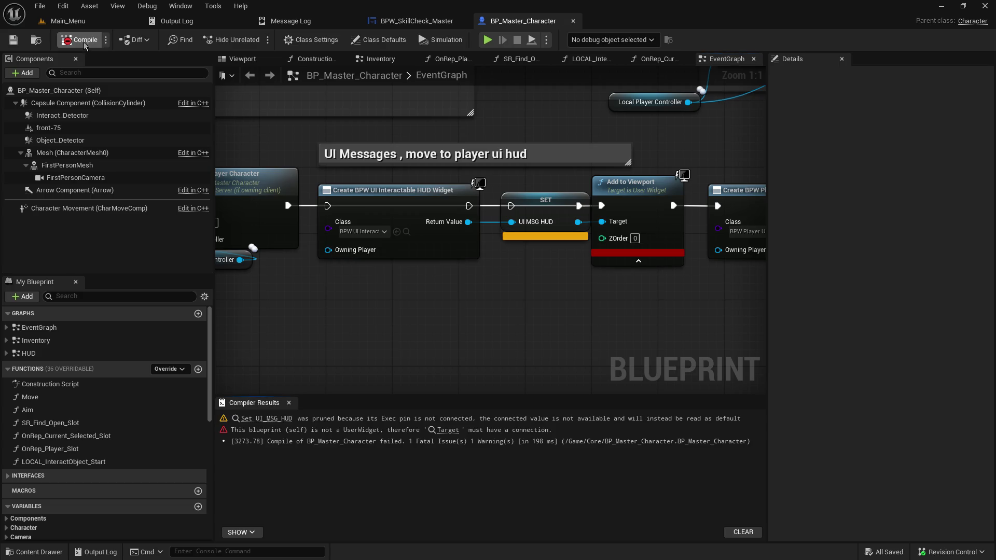
click(80, 39)
Step: Connect Add to Viewport onward to the Player HUD creation, then save and compile
drag(662, 217, 603, 214)
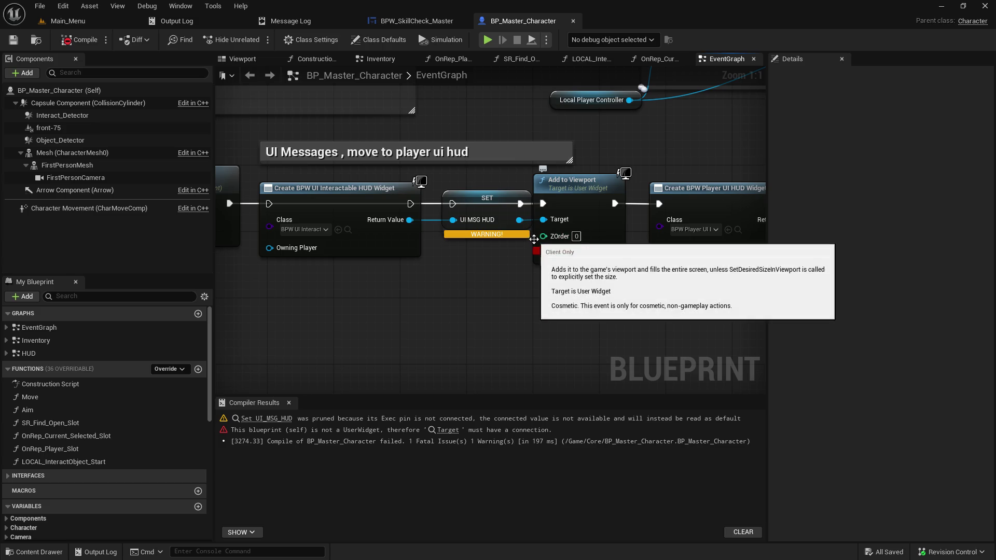
drag(228, 204, 269, 204)
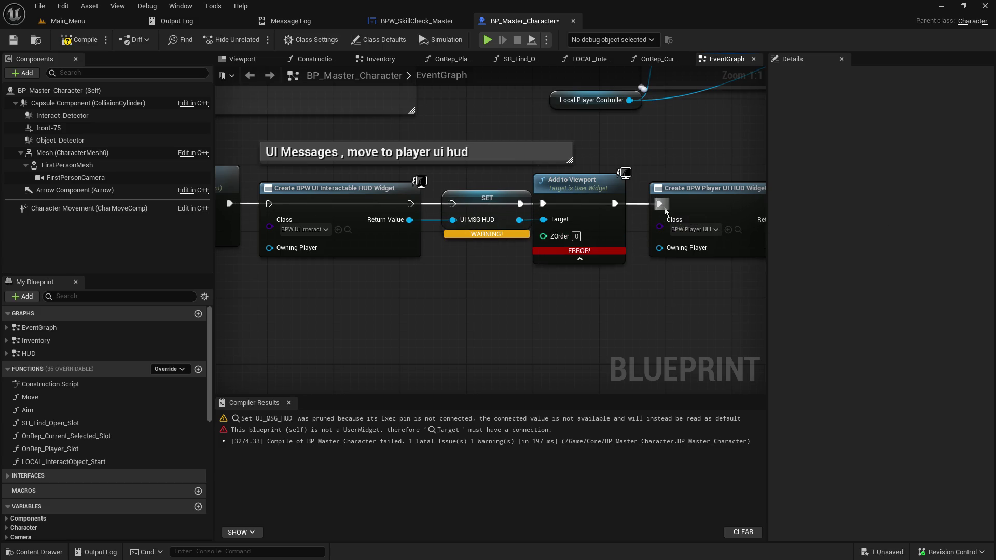
click(20, 46)
click(80, 39)
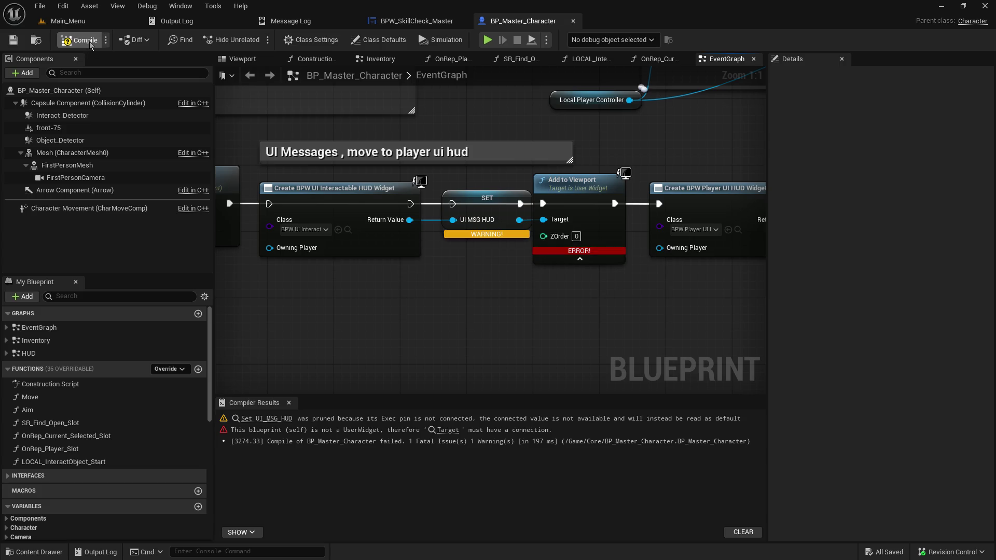
click(59, 23)
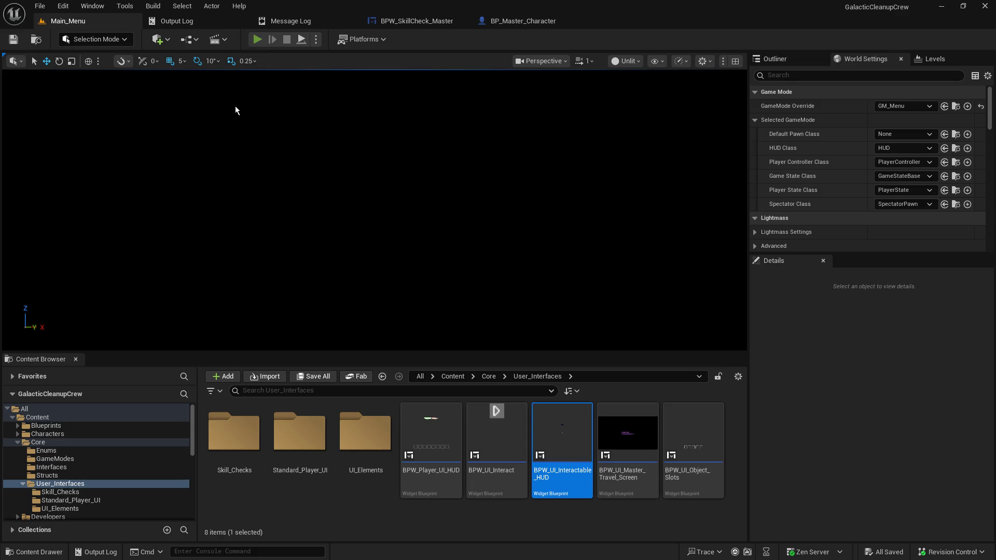
Step: Play-test as host to view the skill-check bar, then bring up BPW_SkillCheck_Master
key(alt+p)
click(100, 207)
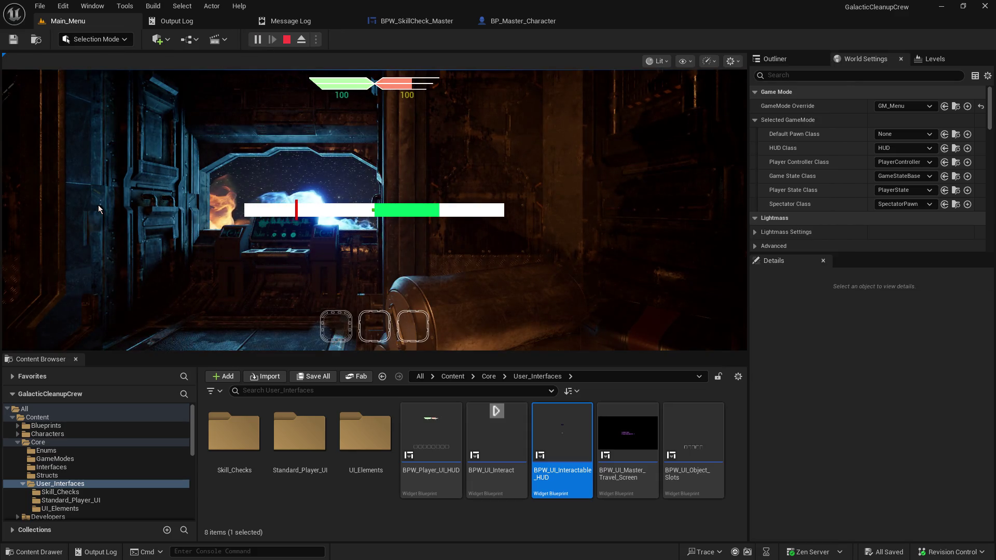
click(285, 39)
click(417, 21)
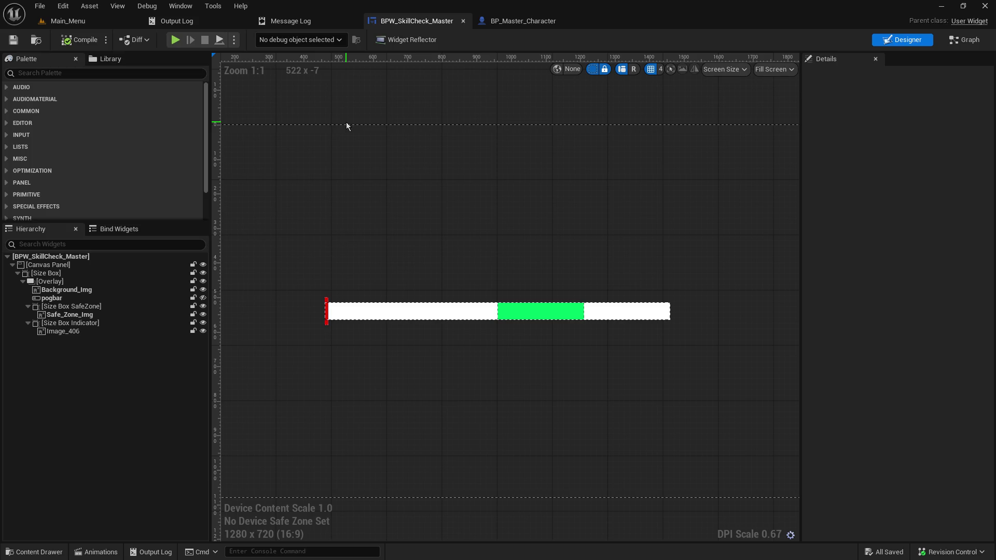
Step: Inspect the indicator and safe-zone images in the Hierarchy, collapsing both Size Box branches
click(89, 332)
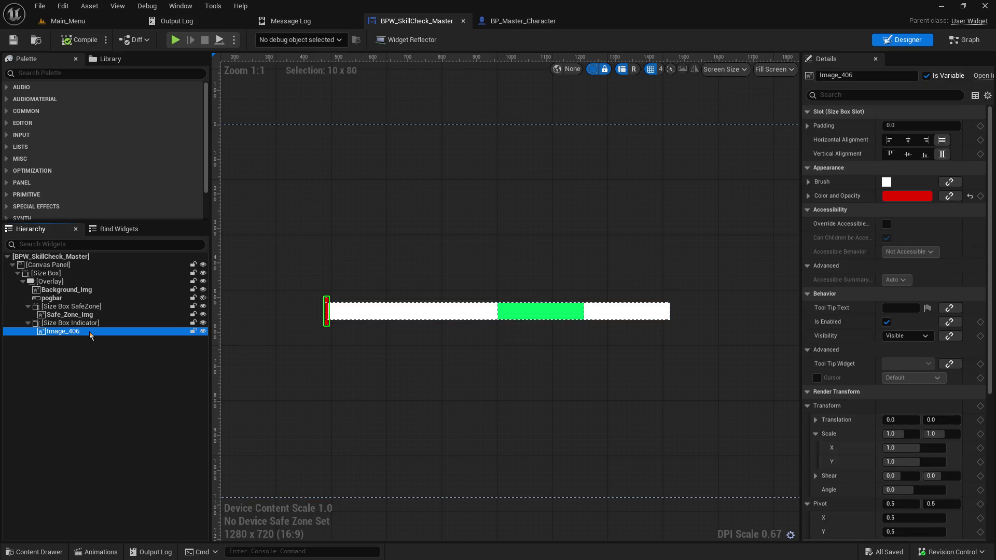
click(89, 323)
click(28, 323)
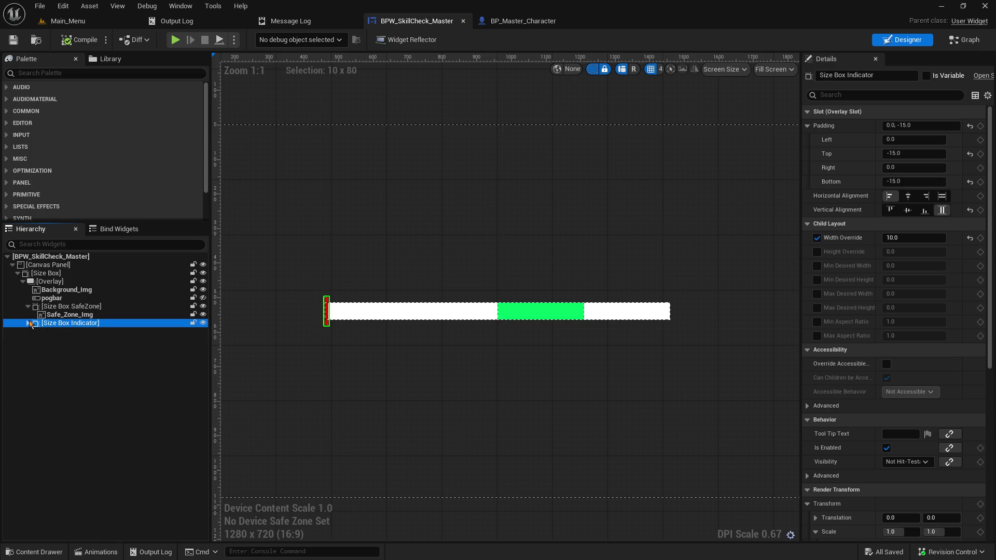
click(70, 315)
click(28, 307)
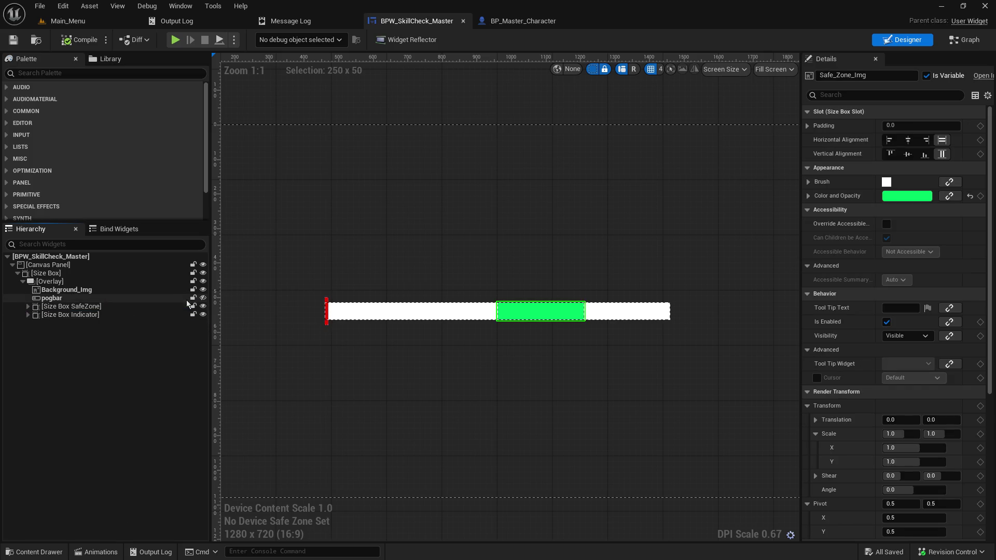
Step: Delete the pogbar progress bar and save the skill-check widget
click(203, 298)
right_click(65, 300)
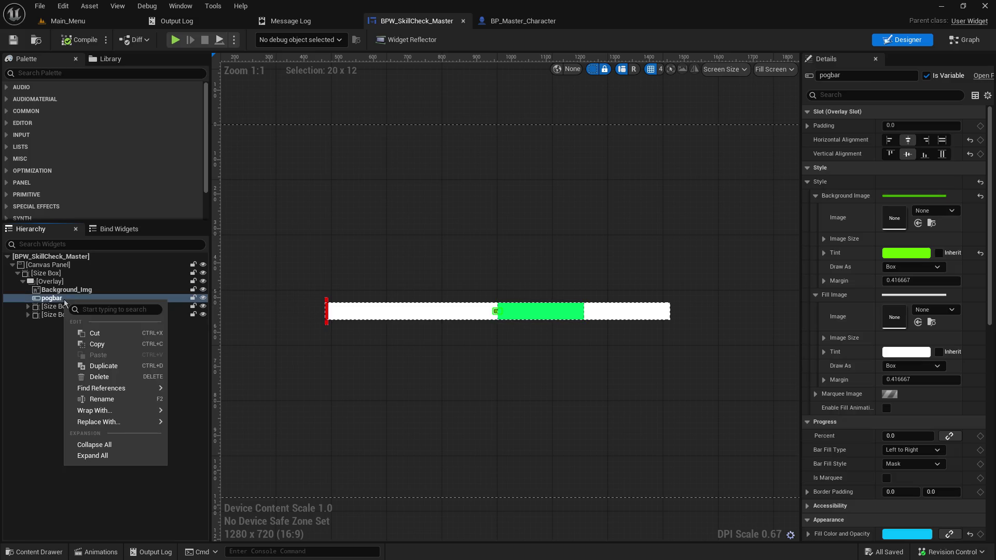
click(119, 376)
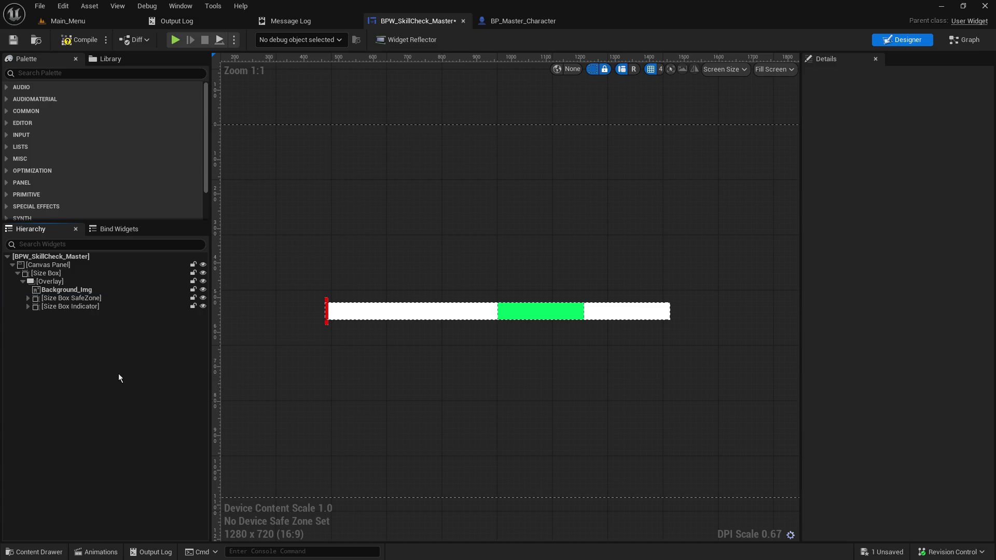
click(14, 39)
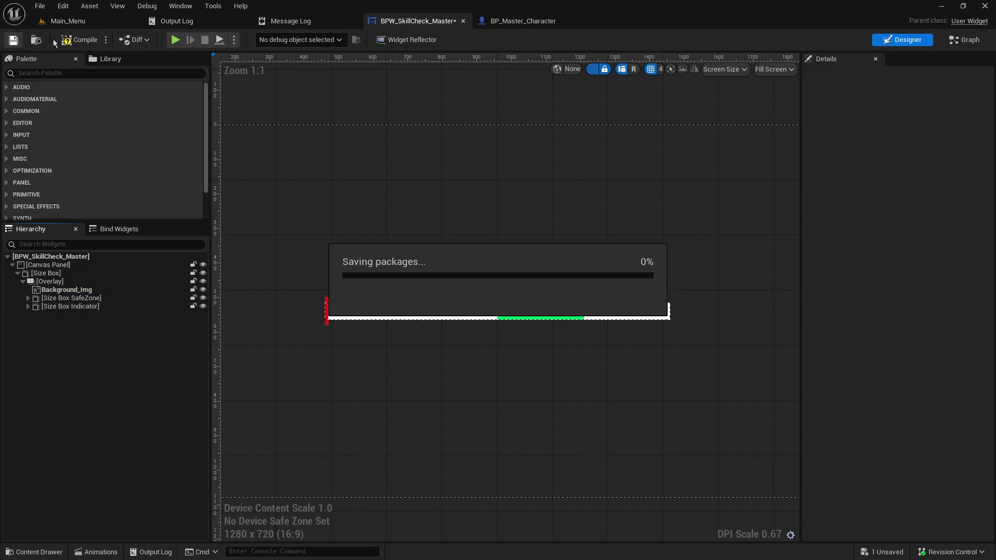
click(511, 21)
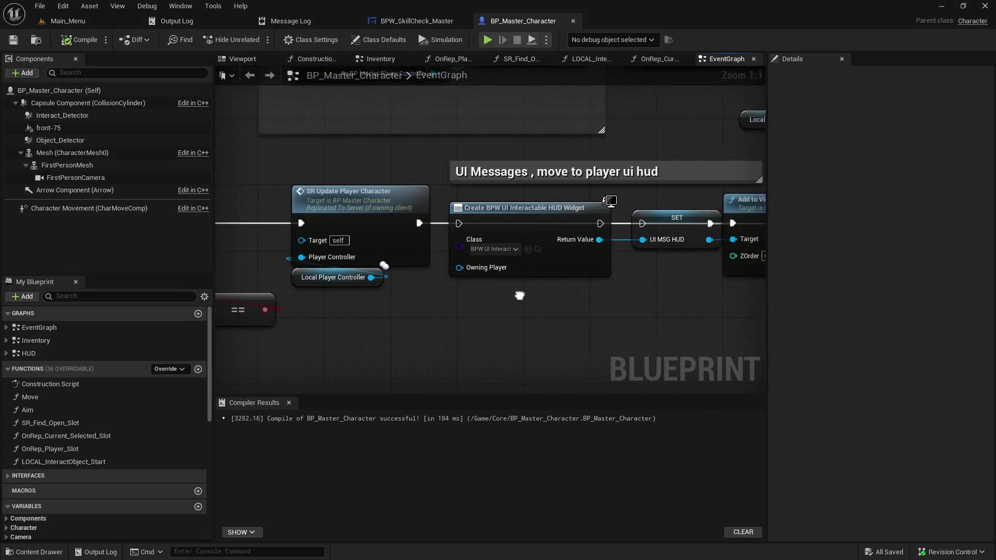
Step: Wire the create-widget node's exec output into the SET node
drag(370, 221, 441, 231)
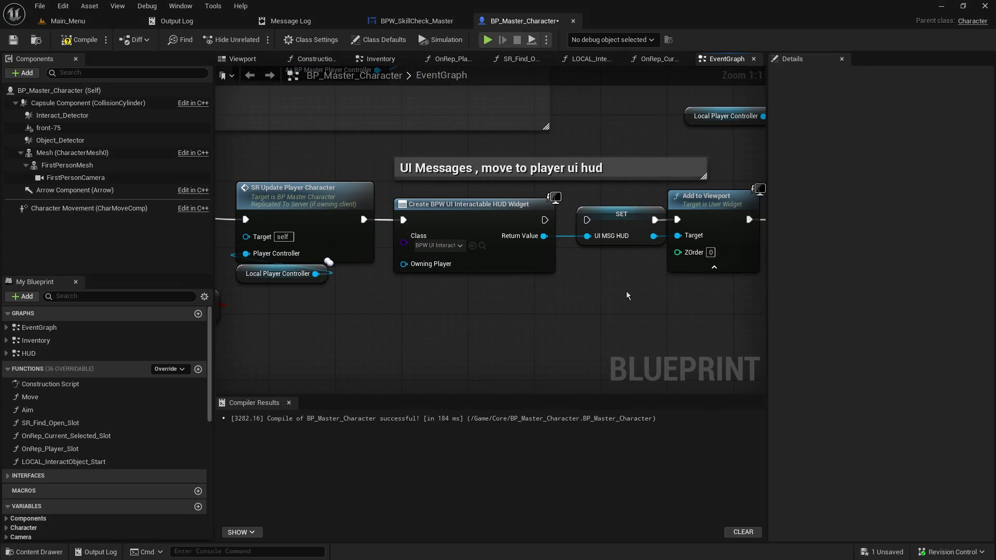
mouse_move(339, 227)
mouse_down()
mouse_move(397, 236)
mouse_move(380, 226)
mouse_up()
mouse_move(573, 318)
mouse_down()
mouse_move(484, 304)
mouse_move(701, 283)
mouse_up()
drag(399, 301, 526, 297)
drag(443, 347, 502, 347)
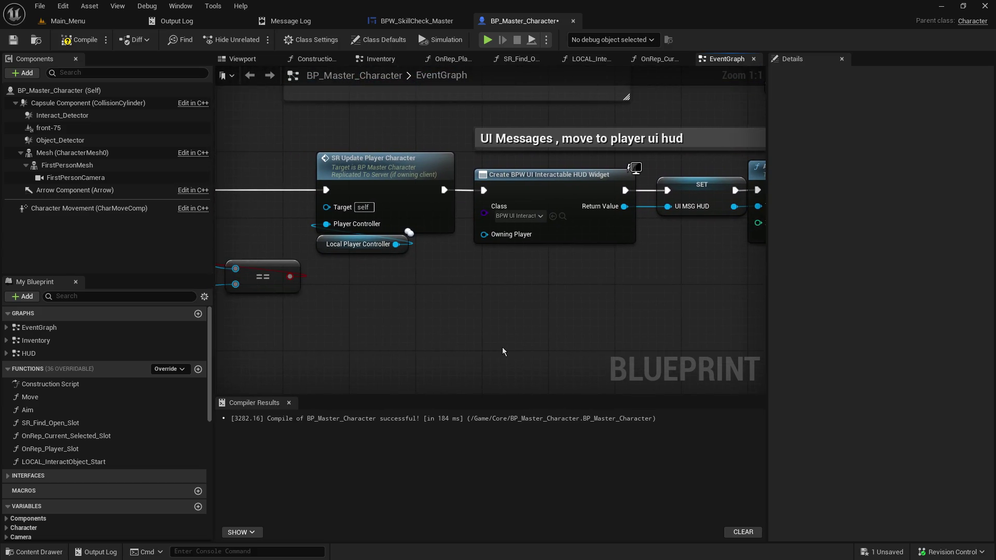
Step: Add a comment around the update and widget nodes and delete the 'still needed ?!?!?' comment
key(c)
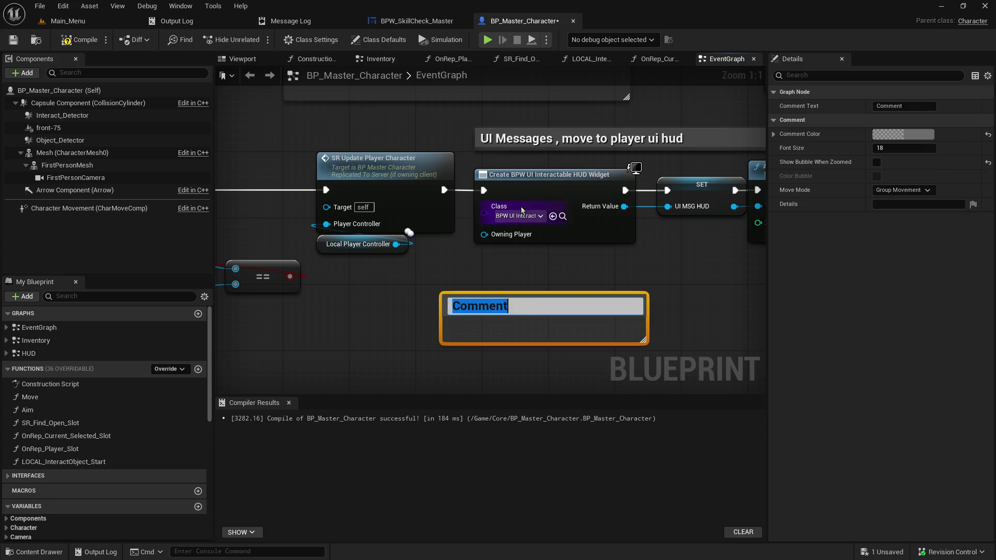
text(still needed ?!?!?)
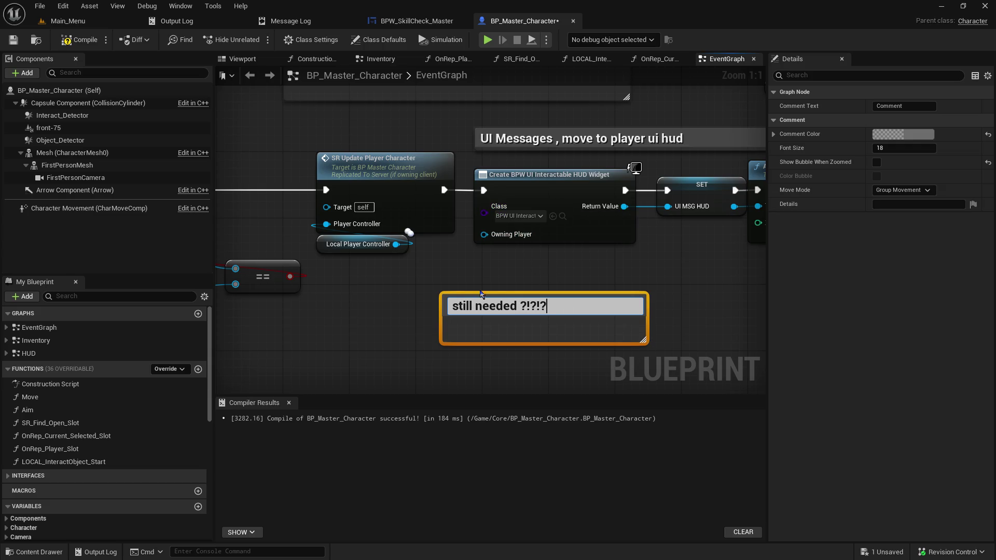
key(Return)
mouse_move(442, 297)
mouse_down()
mouse_move(407, 251)
mouse_move(332, 219)
mouse_move(306, 142)
mouse_move(486, 316)
mouse_up()
click(587, 337)
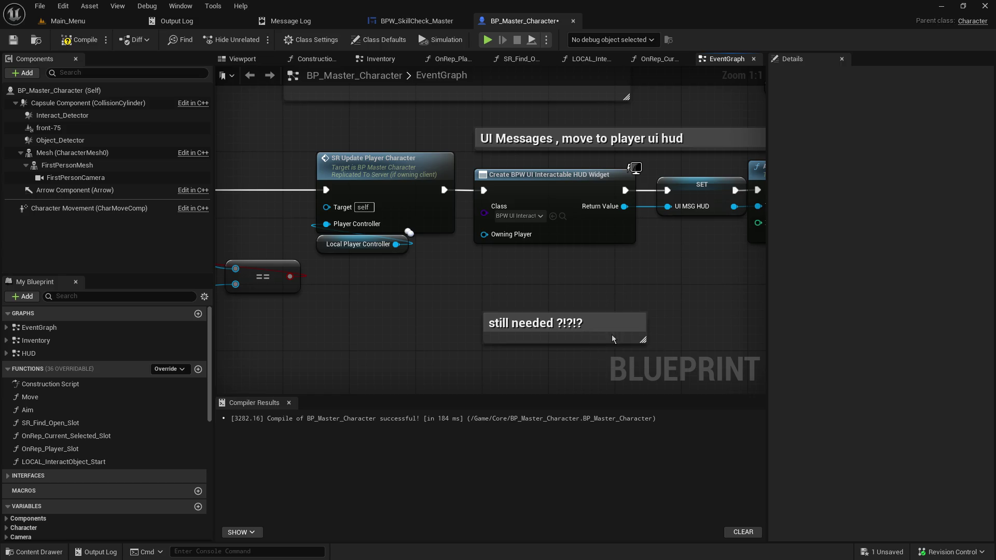
click(614, 320)
key(Delete)
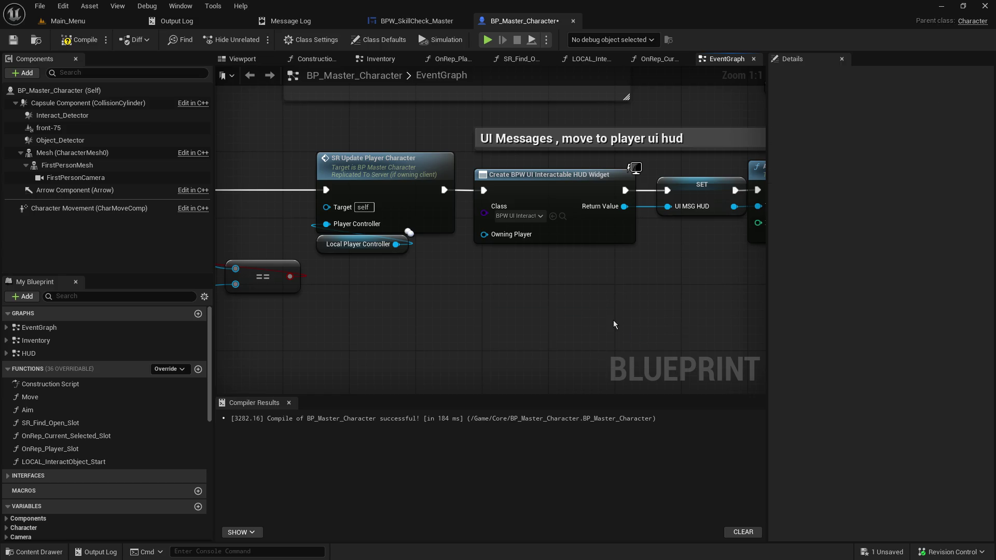
Step: Move and widen the UI Messages comment over its nodes, then save and compile BP_Master_Character
drag(540, 113, 96, 117)
drag(322, 156, 639, 190)
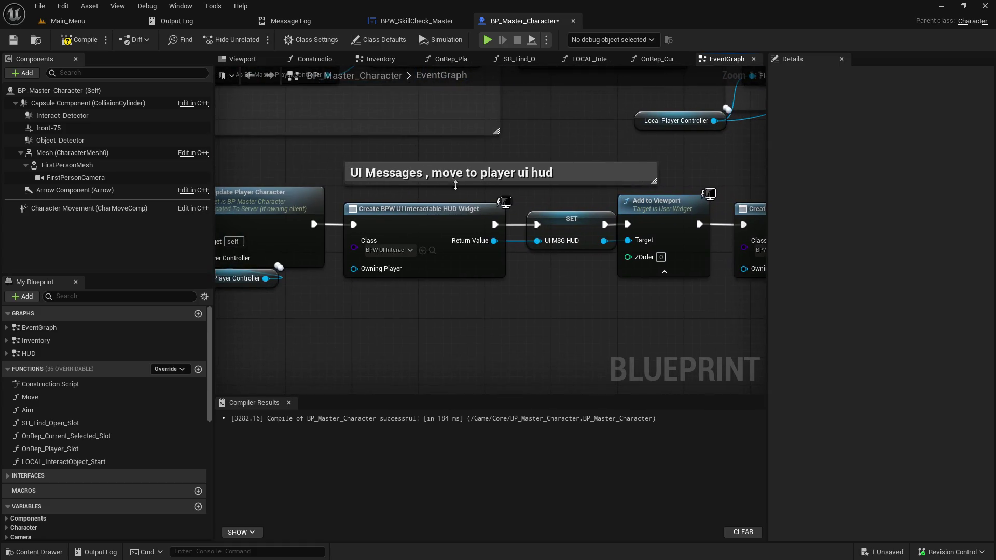
click(322, 165)
drag(322, 165, 263, 165)
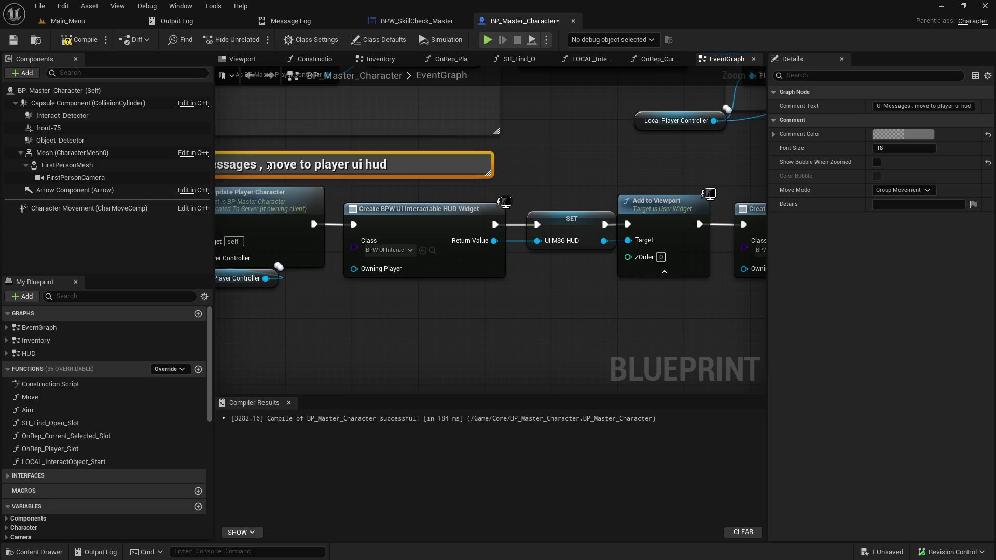
drag(574, 147, 662, 172)
drag(586, 193, 707, 189)
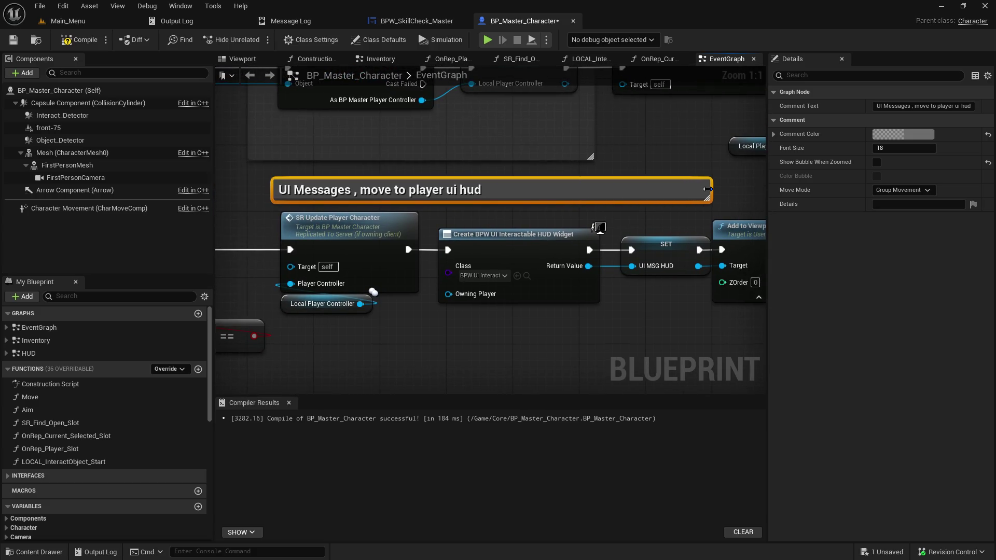
drag(643, 251, 634, 252)
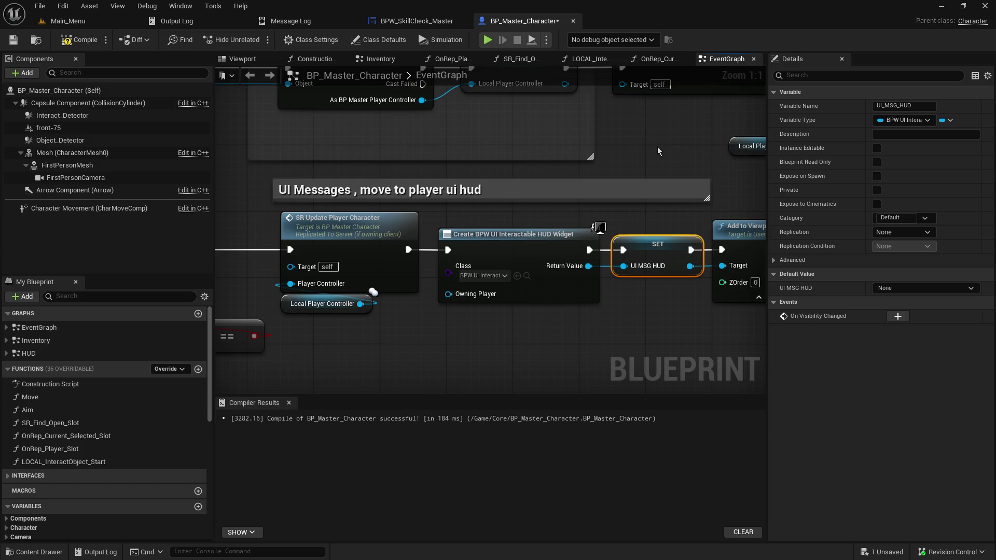
drag(658, 151, 399, 178)
click(13, 39)
click(67, 41)
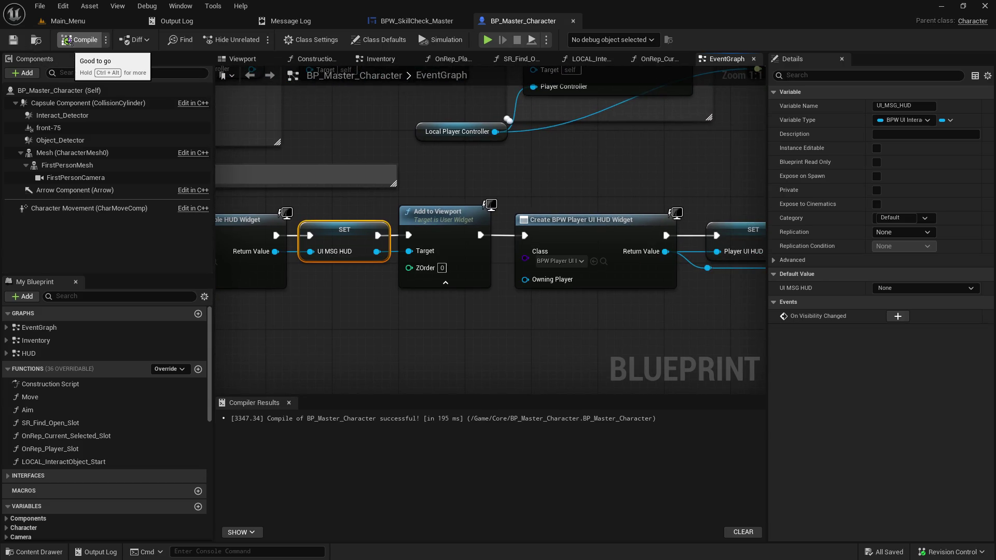
Step: Tidy the Create Skill Check Master Widget, Add to Viewport and Set Slot Icon nodes
mouse_move(587, 180)
mouse_down()
mouse_move(420, 170)
mouse_move(46, 176)
mouse_up()
drag(642, 104, 625, 211)
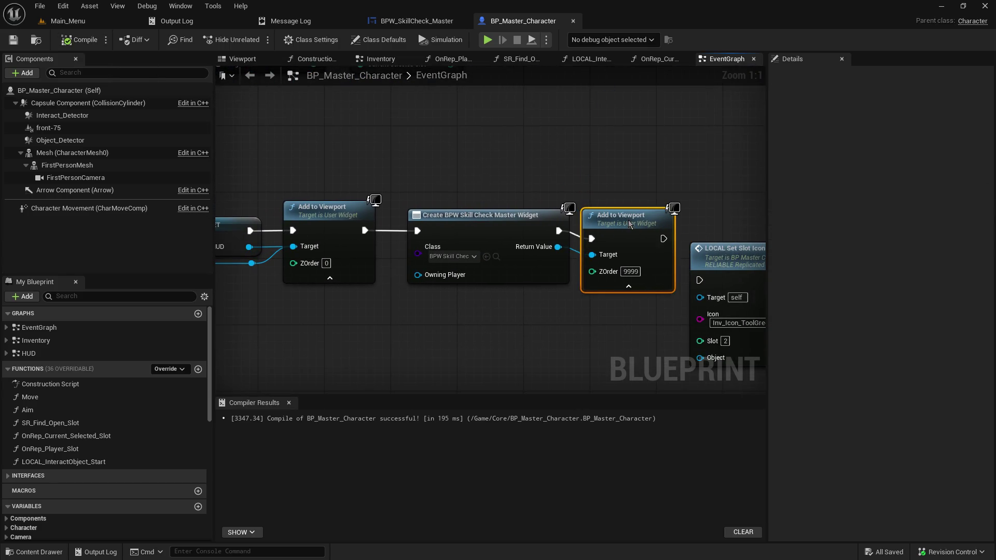
drag(466, 215, 453, 224)
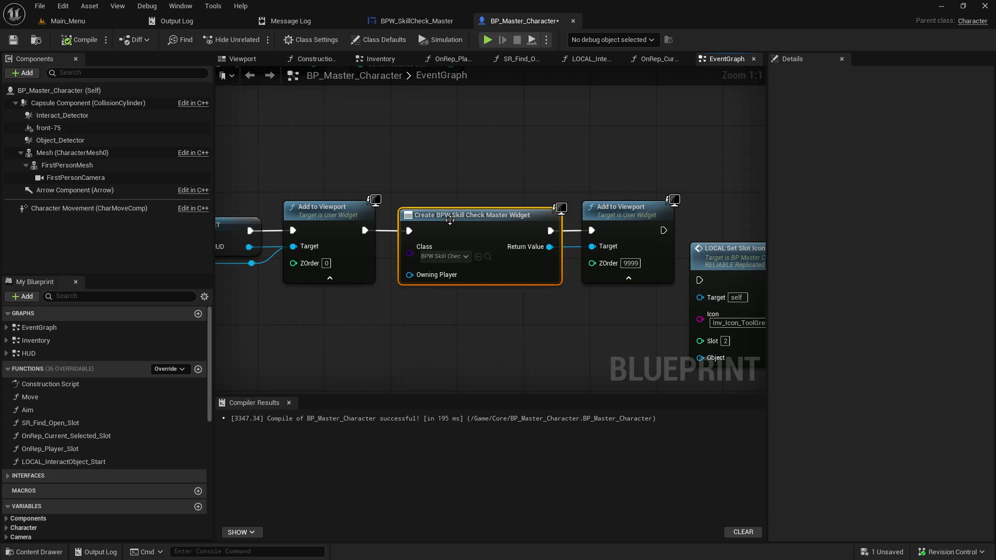
mouse_move(739, 192)
mouse_down()
mouse_move(483, 125)
mouse_move(338, 115)
mouse_up()
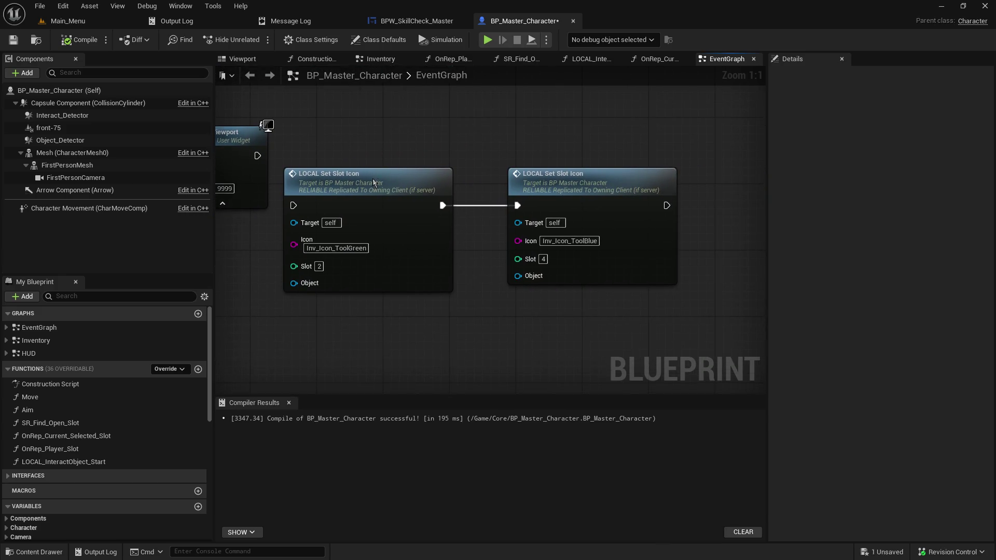
drag(376, 184, 412, 186)
click(250, 76)
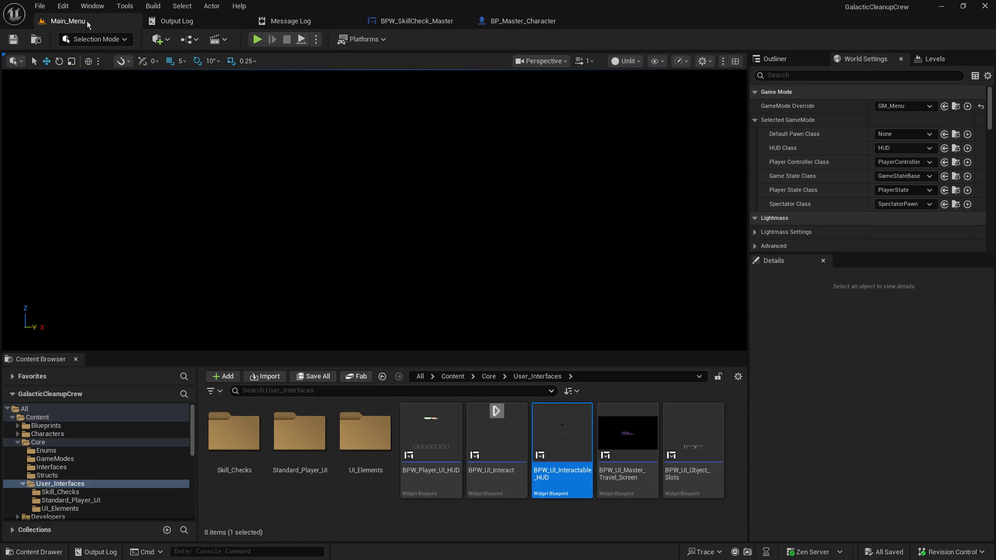
Step: Play-test from the Main_Menu level as host to watch the indicator sweep the skill-check bar
click(74, 23)
click(254, 40)
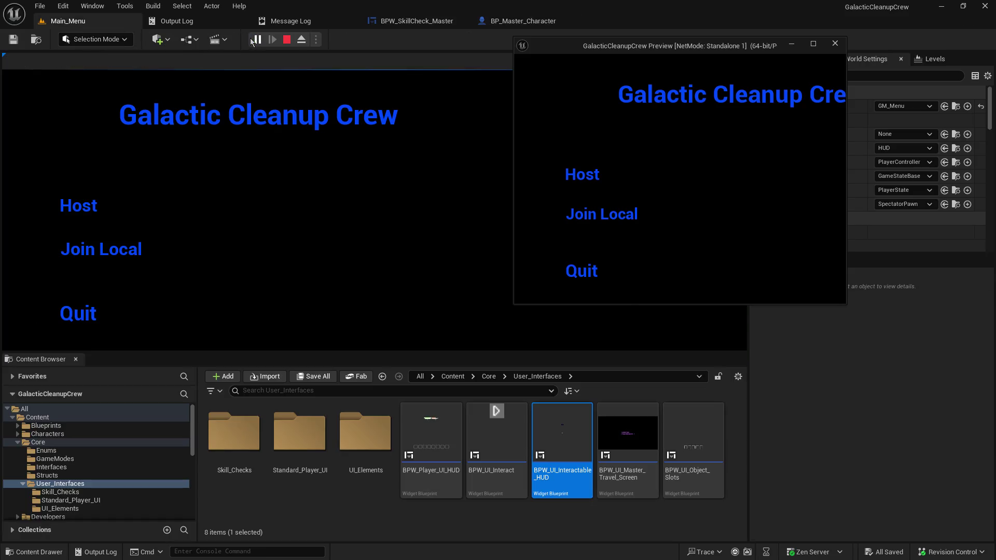
click(72, 207)
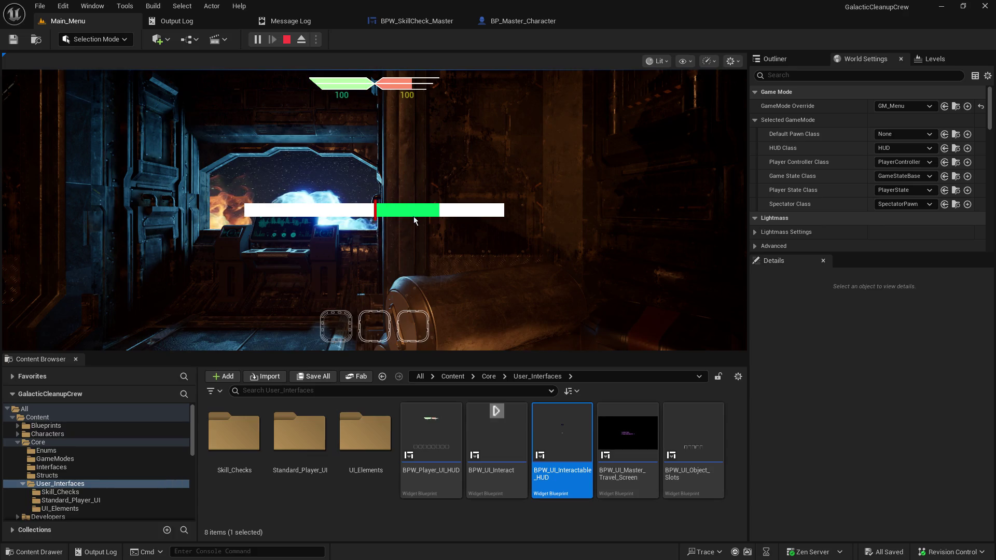
click(286, 40)
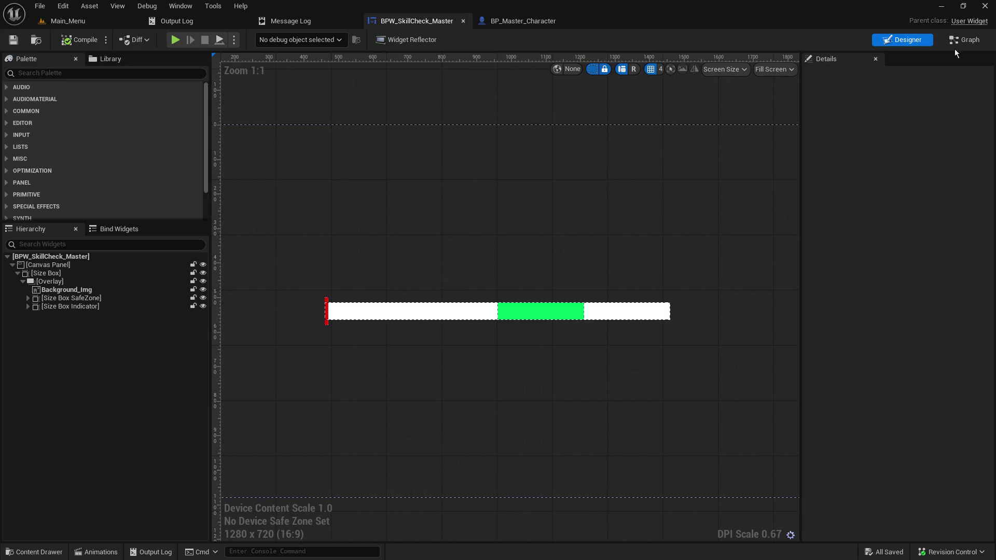
Step: Create a Setup_Target_Zone function in the widget graph with an output and a Bool input parameter
click(965, 40)
drag(450, 233, 448, 224)
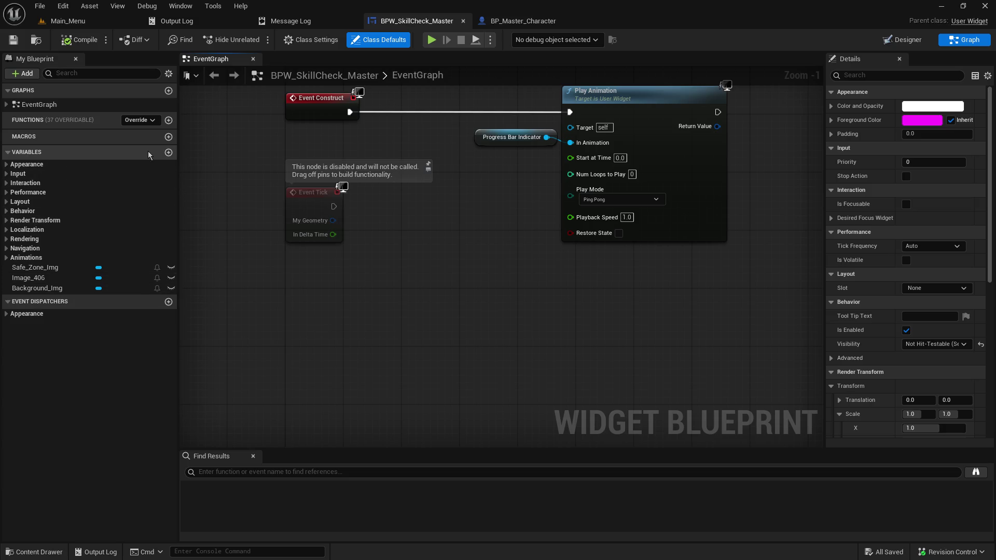
click(169, 120)
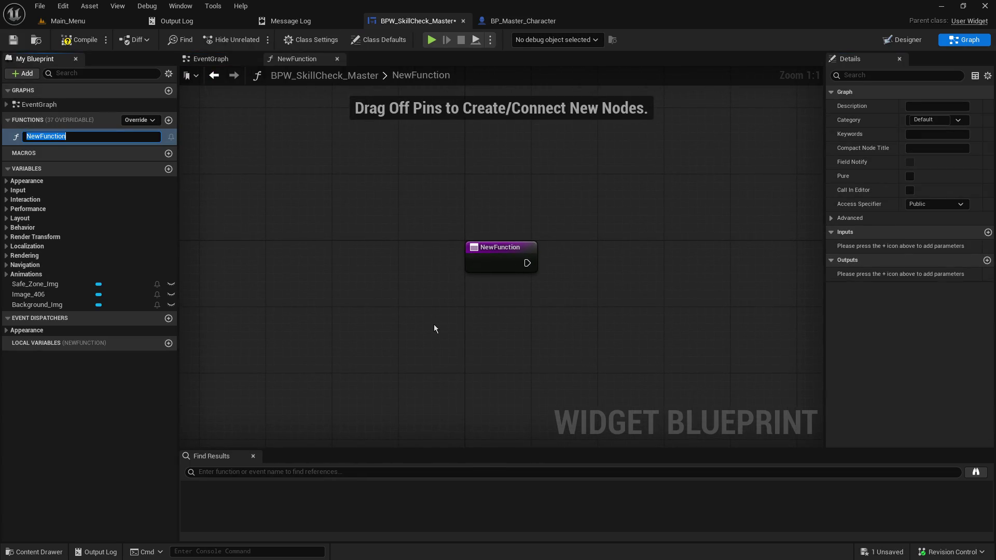
text(Setup_Target_Zo)
text(ne)
key(Return)
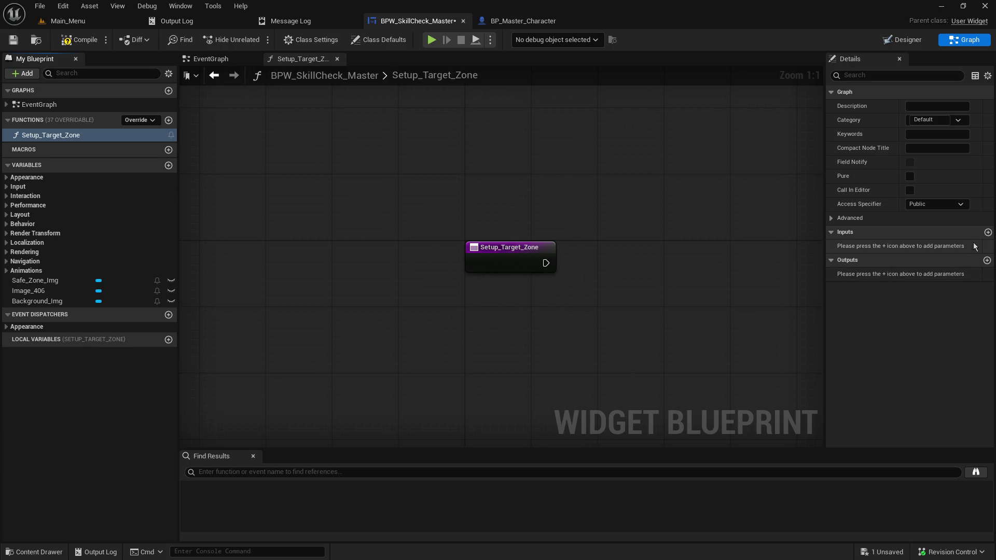
click(988, 260)
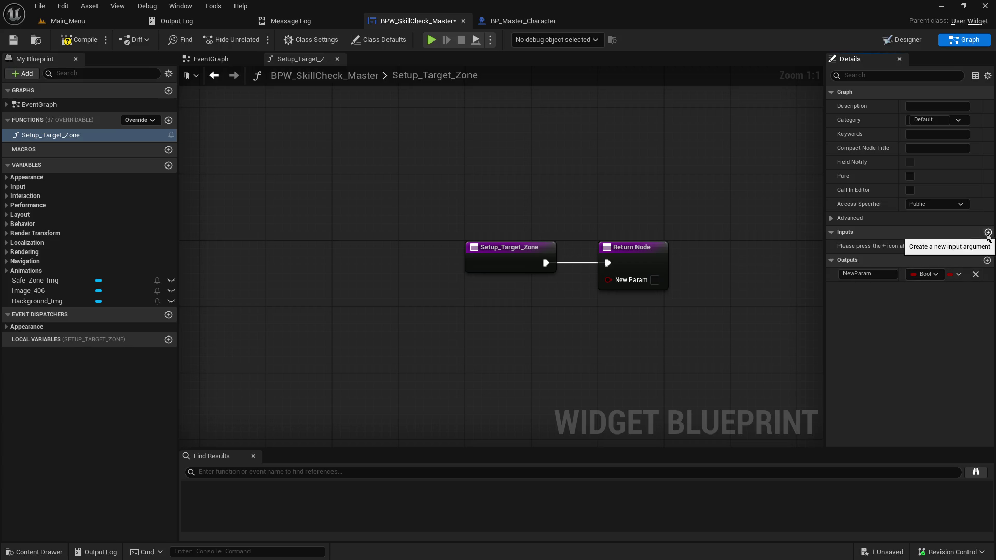
click(989, 232)
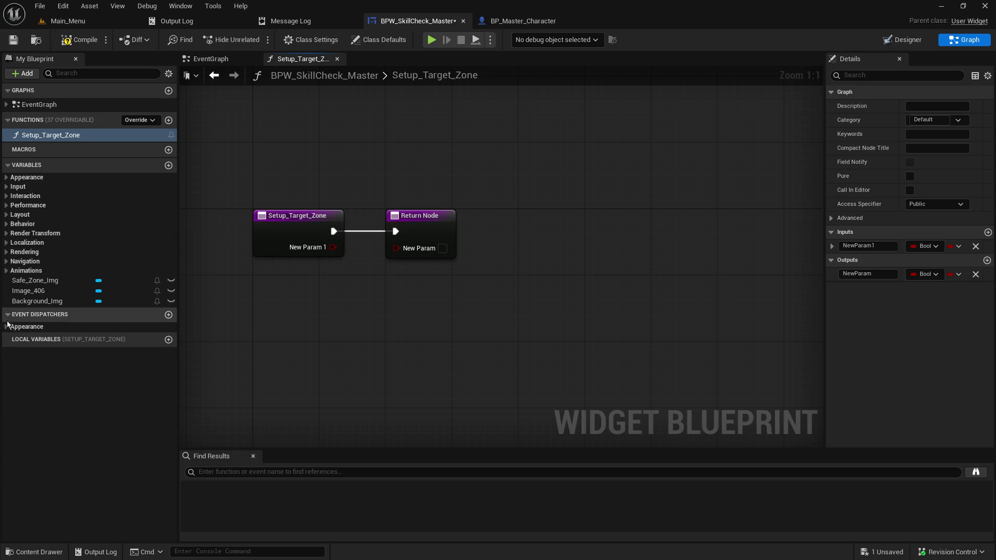
Step: Place a Safe_Zone_Img getter in the function and shift the Return Node right
click(7, 271)
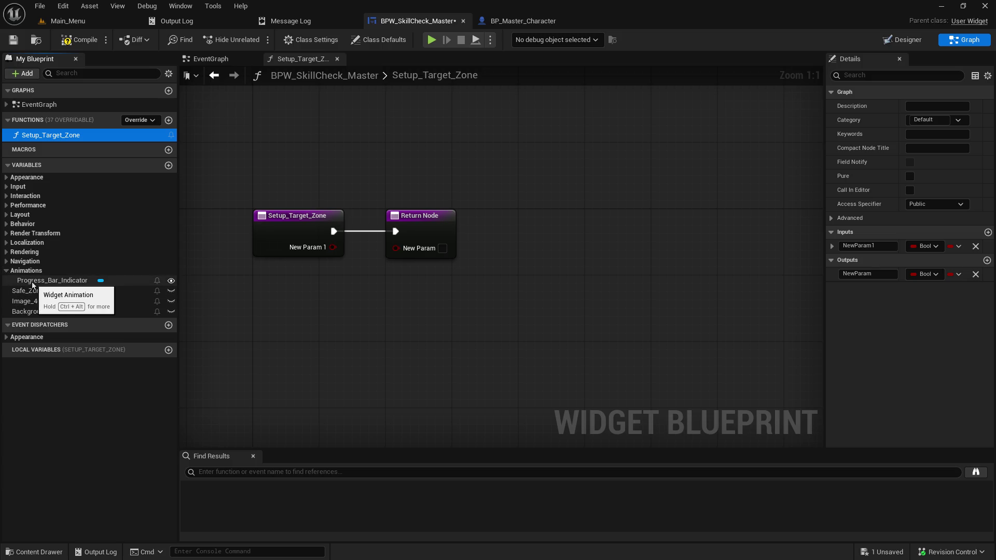
click(13, 271)
mouse_move(30, 283)
mouse_down()
mouse_move(374, 167)
mouse_move(369, 333)
mouse_move(380, 351)
mouse_up()
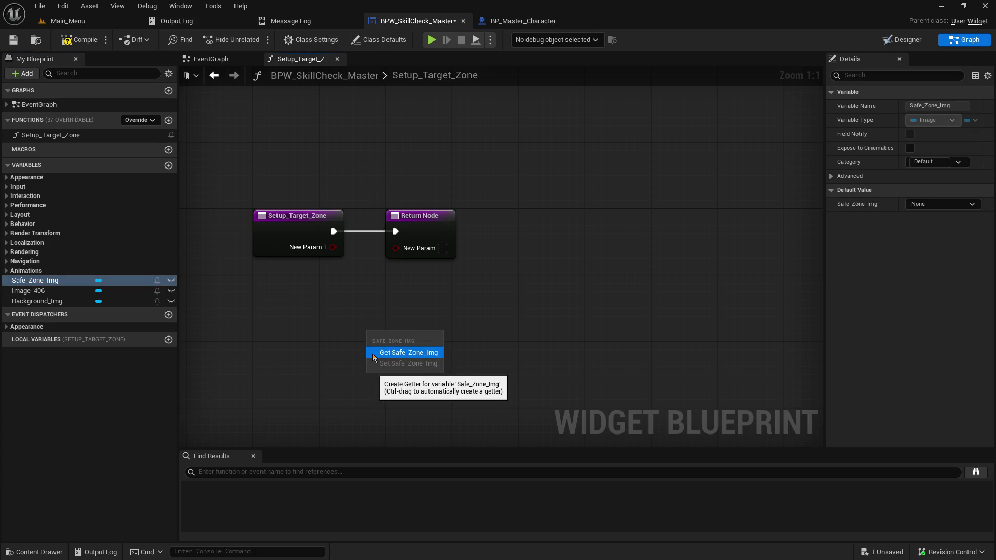
click(375, 357)
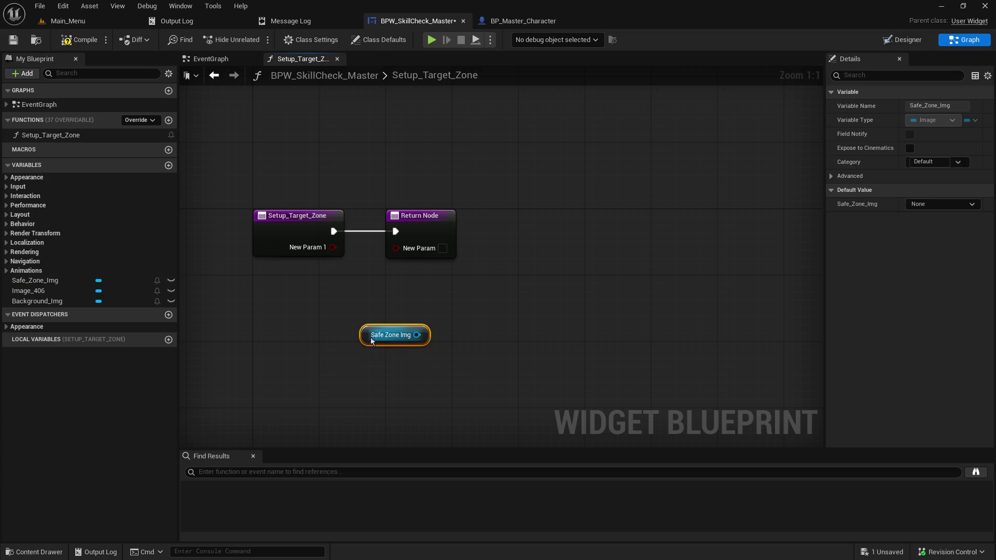
drag(367, 335, 292, 318)
drag(429, 217, 571, 217)
Step: Remove the NewParam1 input and NewParam output, returning to the Designer
click(975, 246)
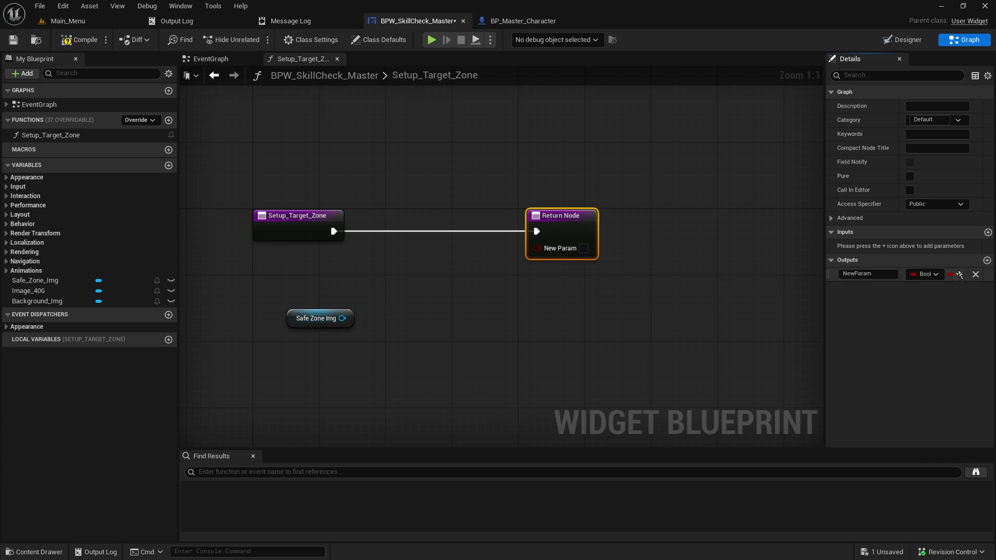
click(975, 274)
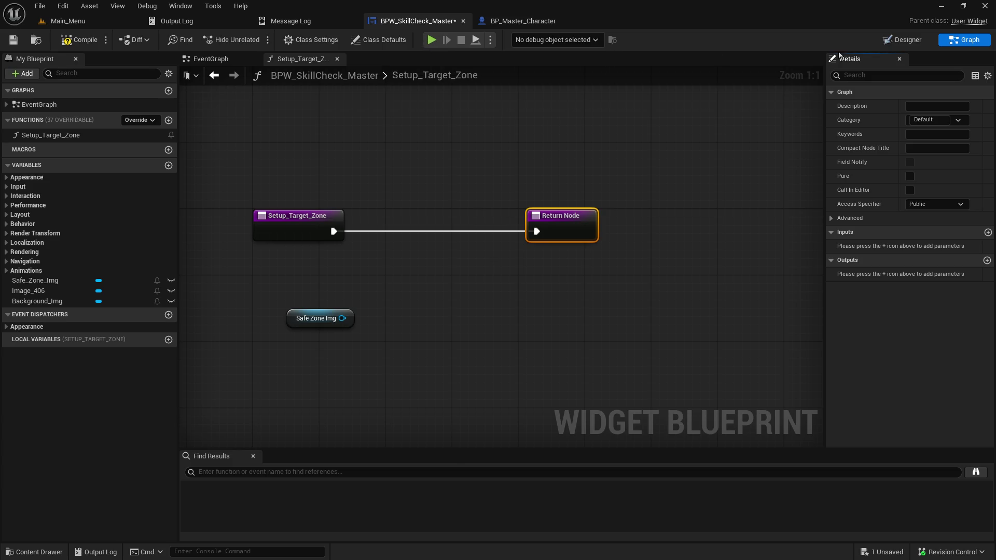
click(902, 42)
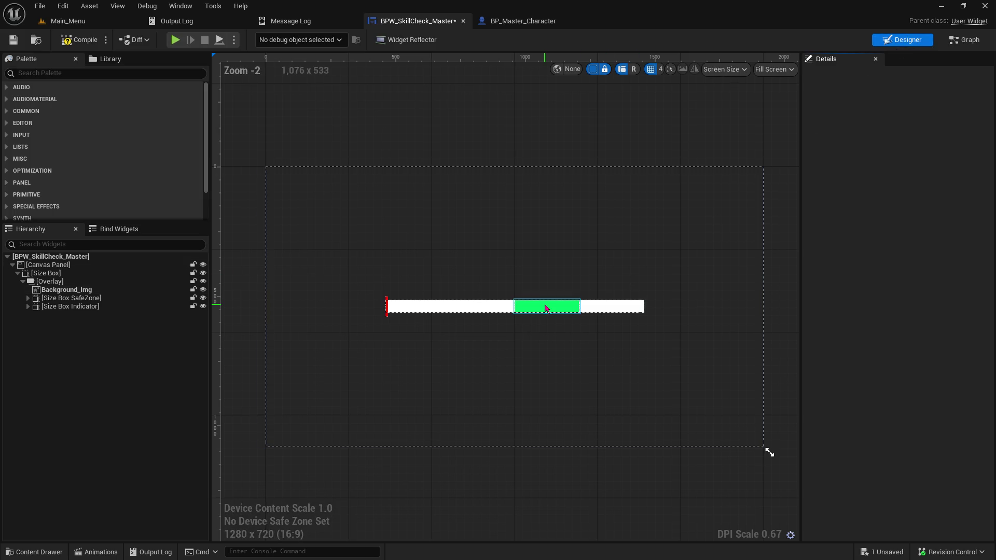
Step: Tick Is Variable on Size Box SafeZone, then save and compile the widget
click(28, 299)
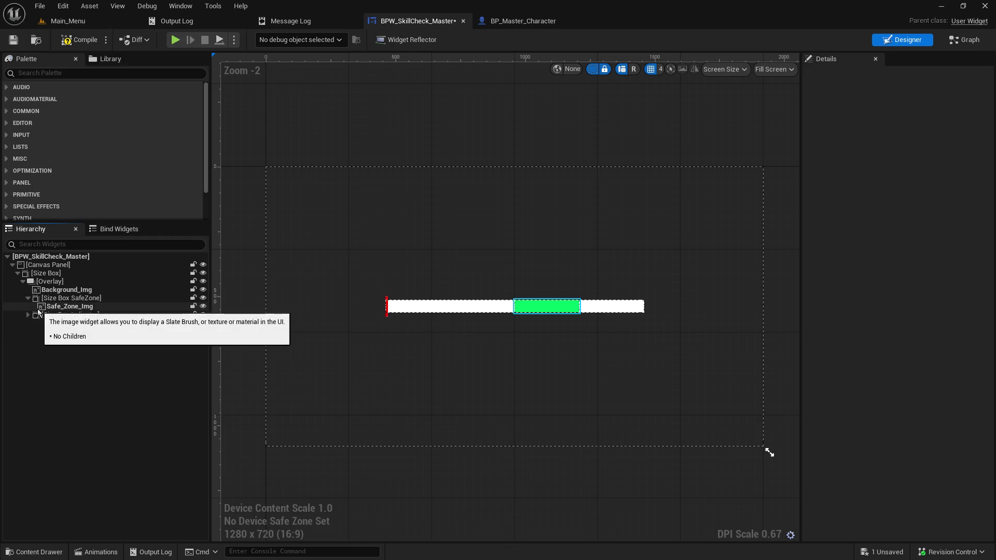
click(67, 299)
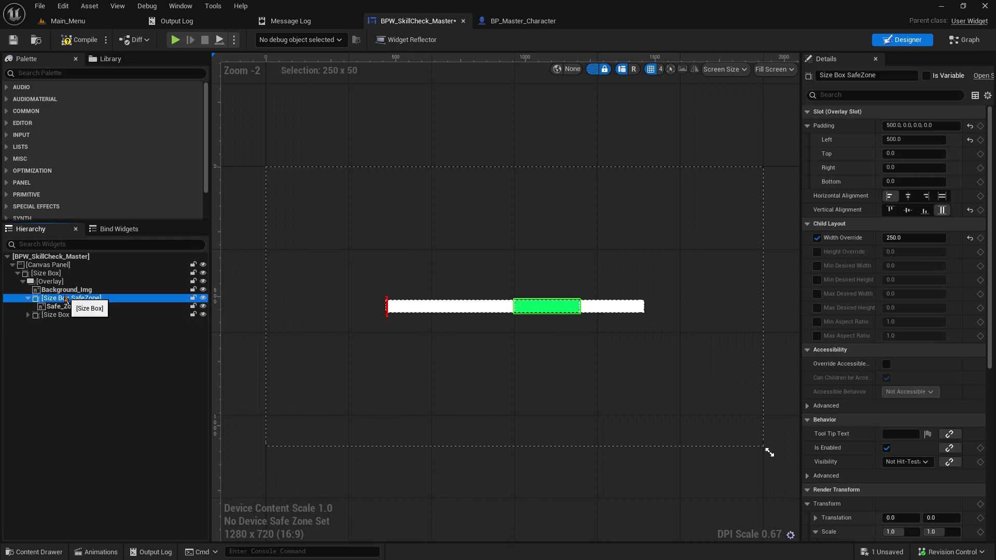
click(927, 76)
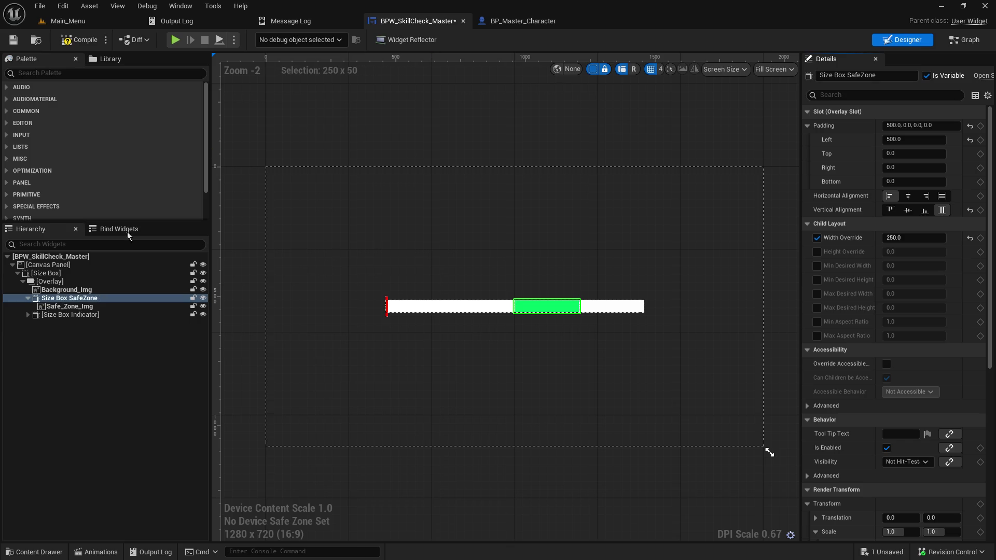
click(67, 306)
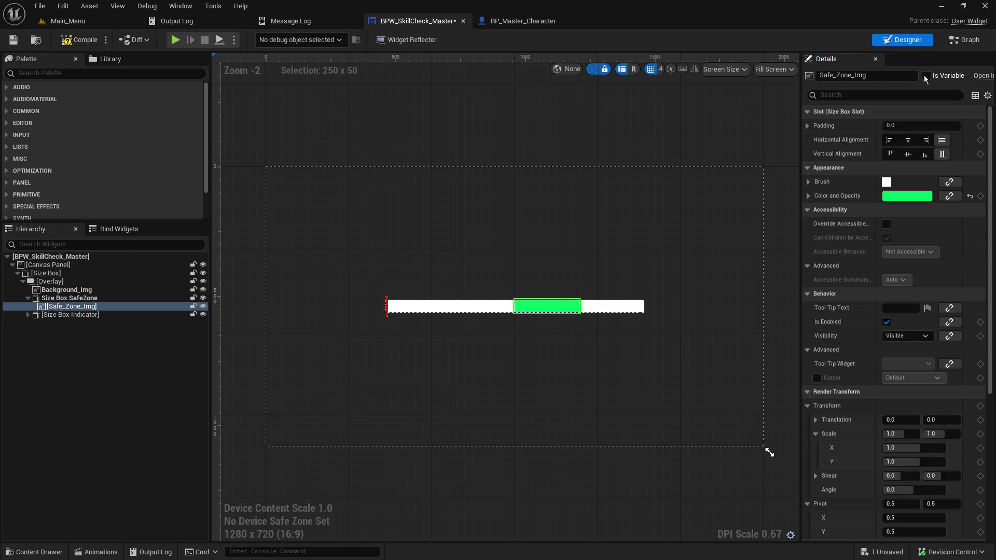
click(13, 40)
click(79, 41)
Step: Return to the widget's graph and select the Safe Zone Img getter node
click(537, 24)
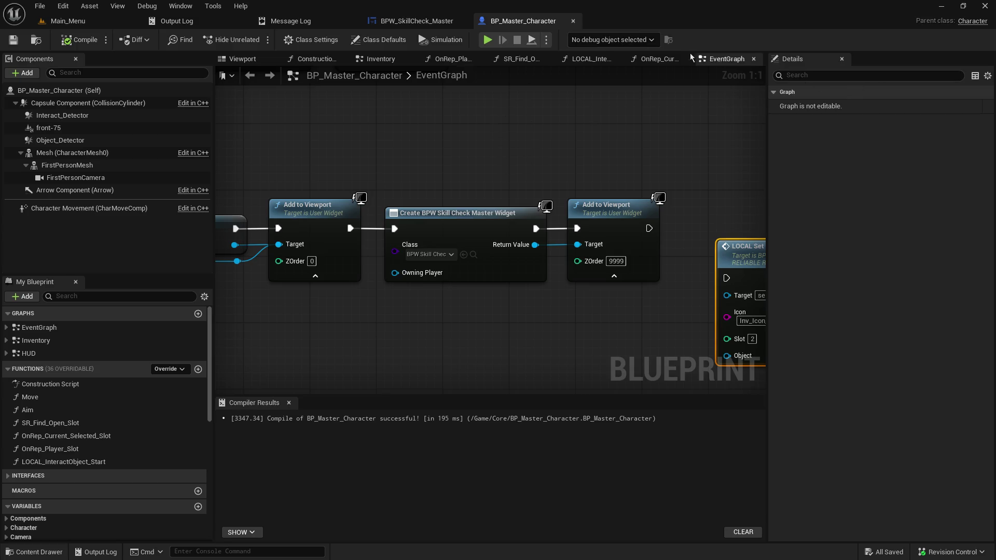
click(427, 20)
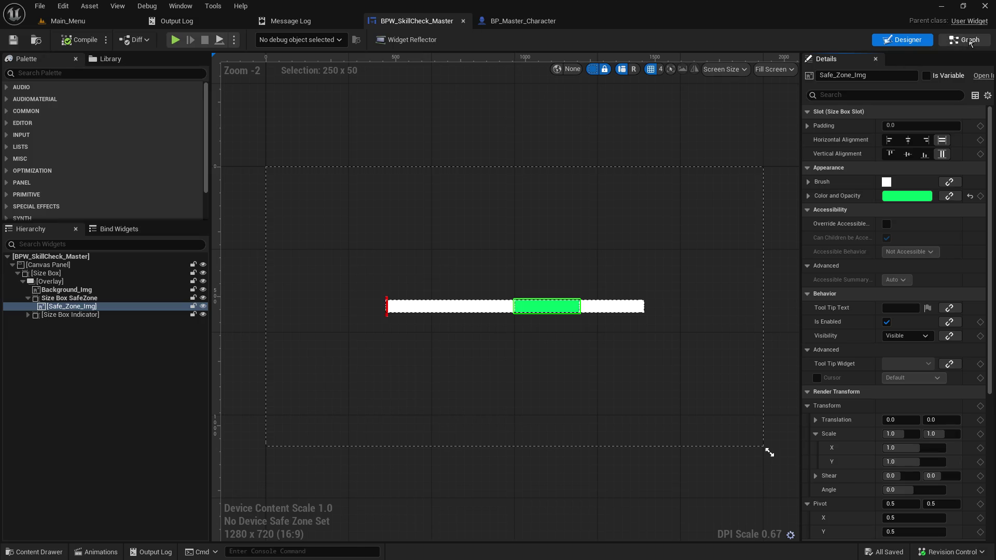
click(965, 40)
drag(213, 288, 400, 393)
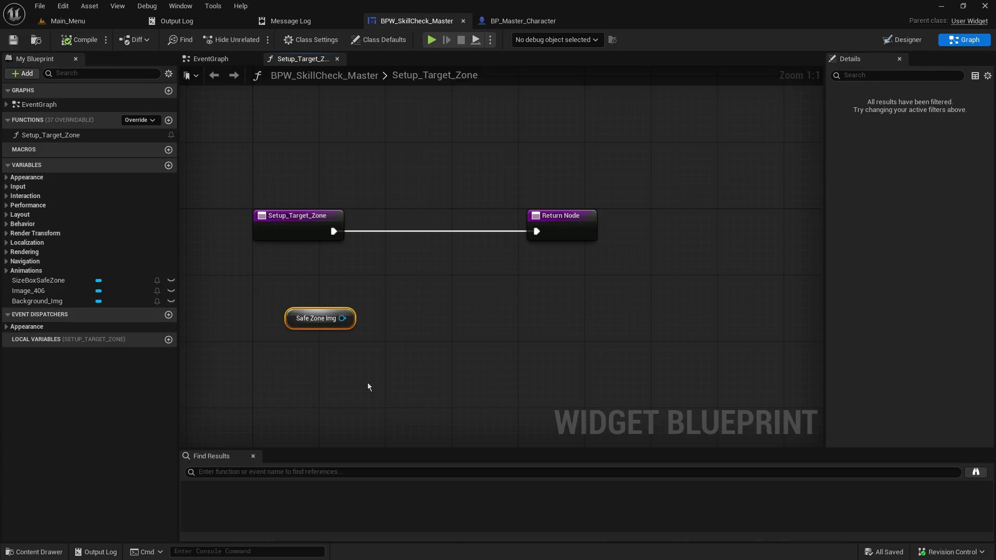
Step: Replace the Safe Zone Img getter with a SizeBoxSafeZone getter
key(Delete)
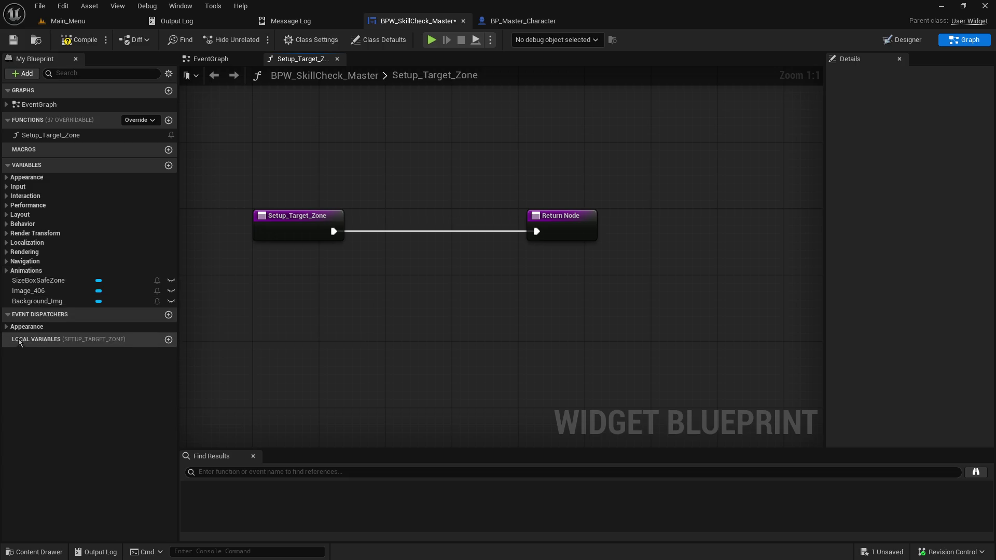
drag(33, 280, 376, 304)
click(407, 326)
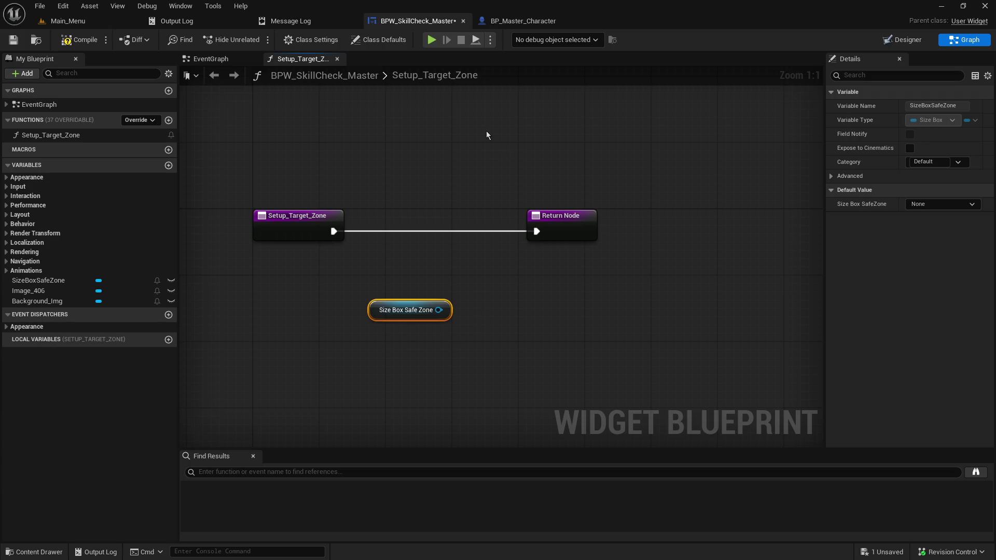
Step: Check Size Box SafeZone's padding and width in the Designer, then go back to Graph
click(917, 40)
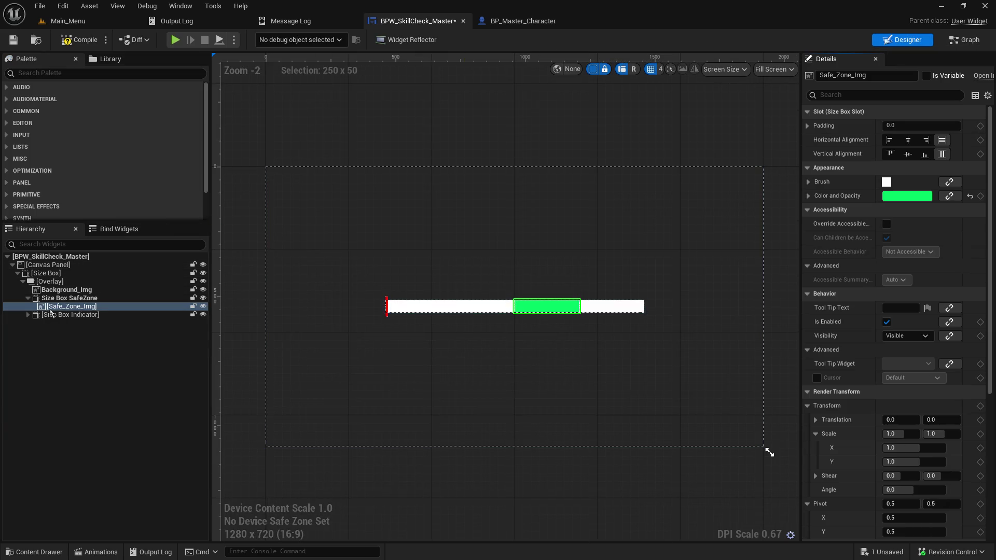
click(62, 299)
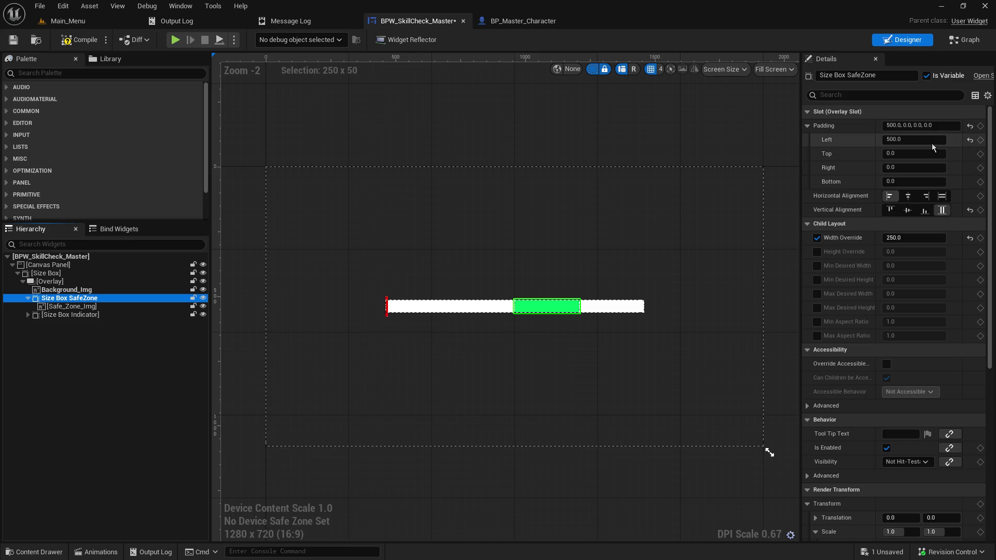
click(518, 24)
click(436, 21)
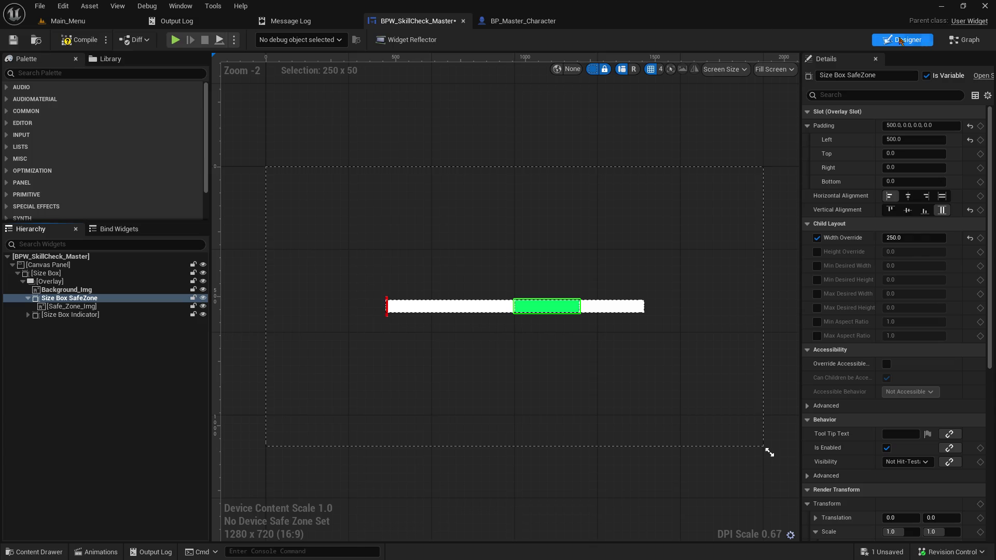
click(967, 40)
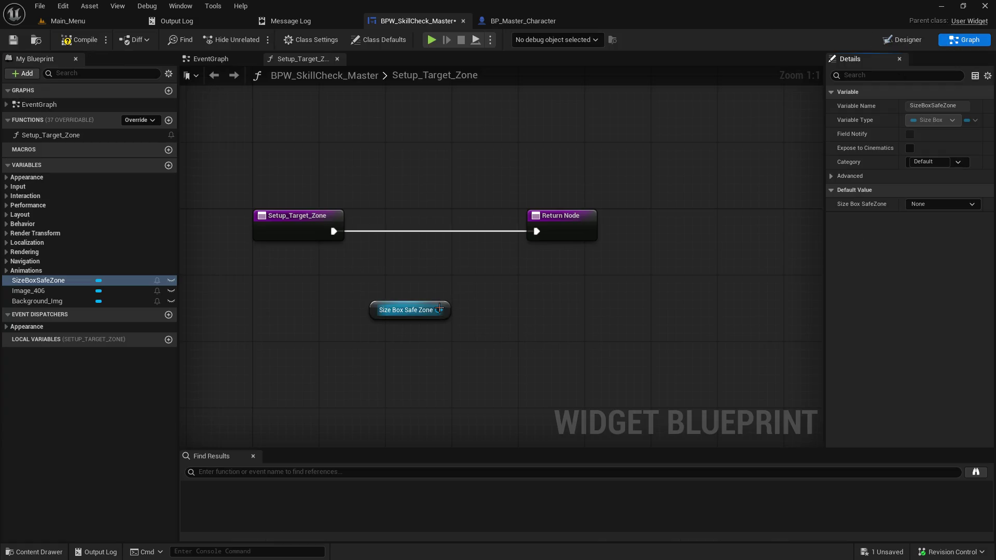
Step: Search for a 'left' action from the Size Box Safe Zone pin, then cancel it
drag(439, 309, 524, 308)
text(le)
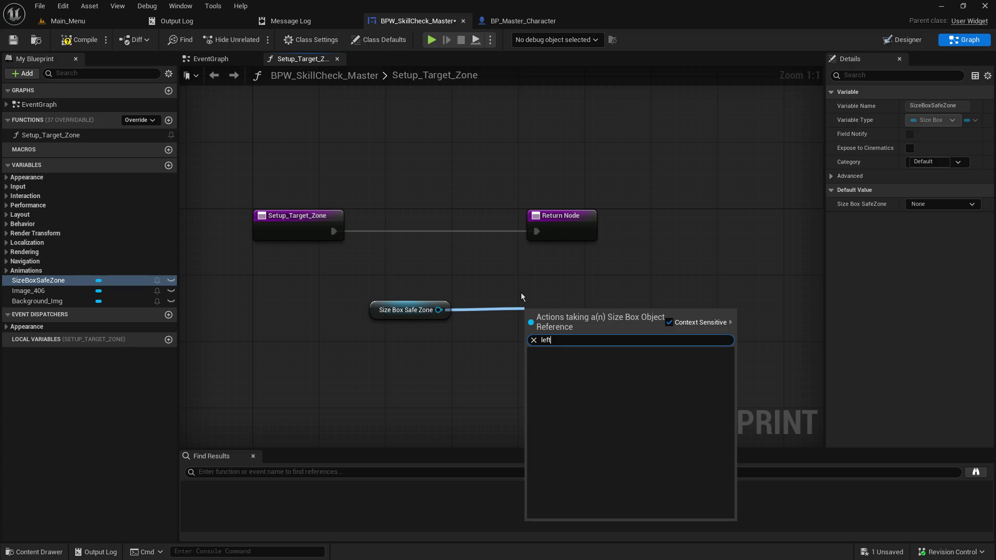
key(BackSpace)
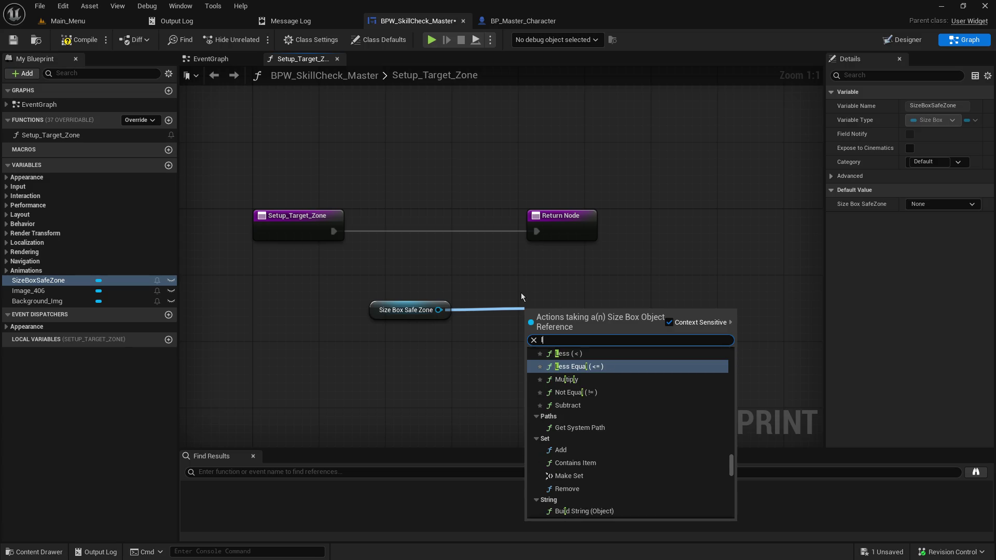
text(i)
key(BackSpace)
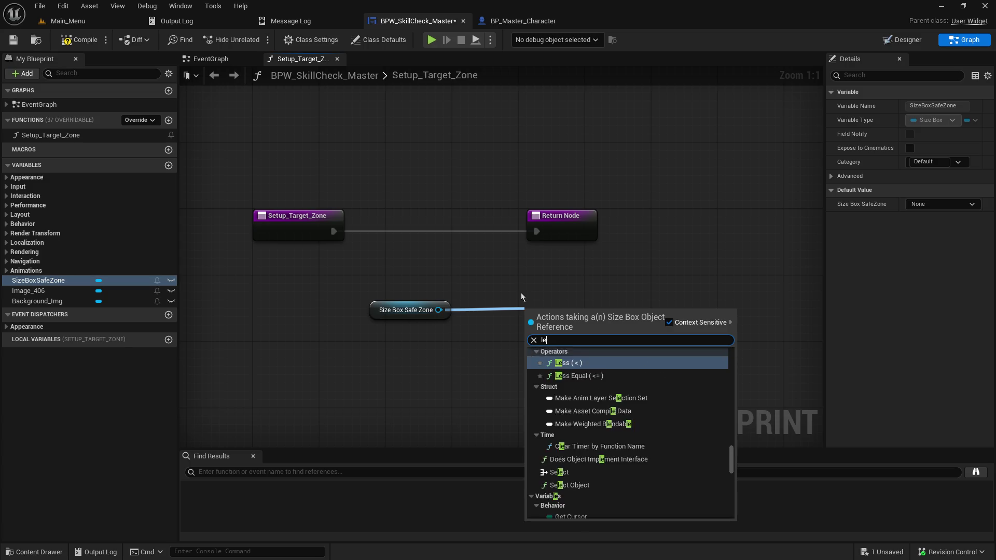
key(BackSpace)
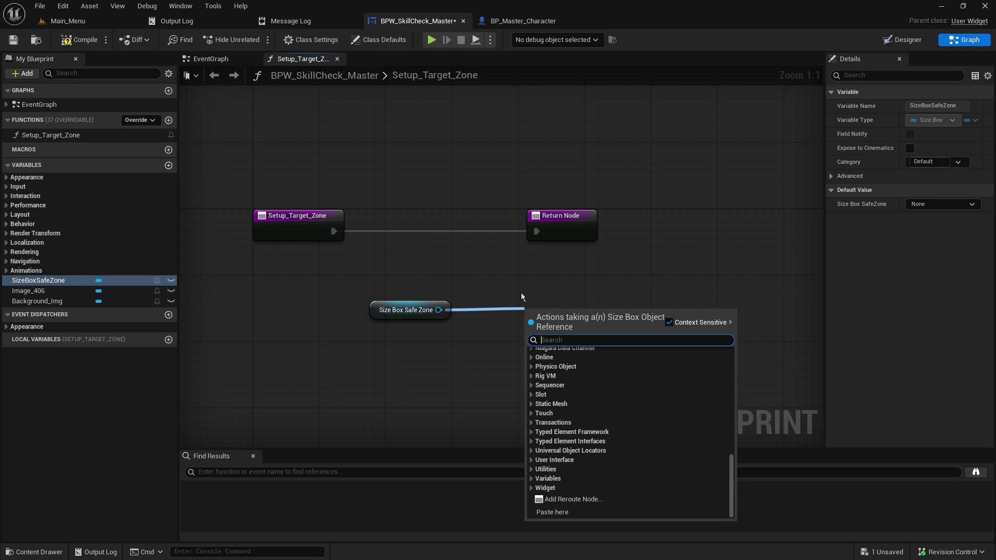
key(Escape)
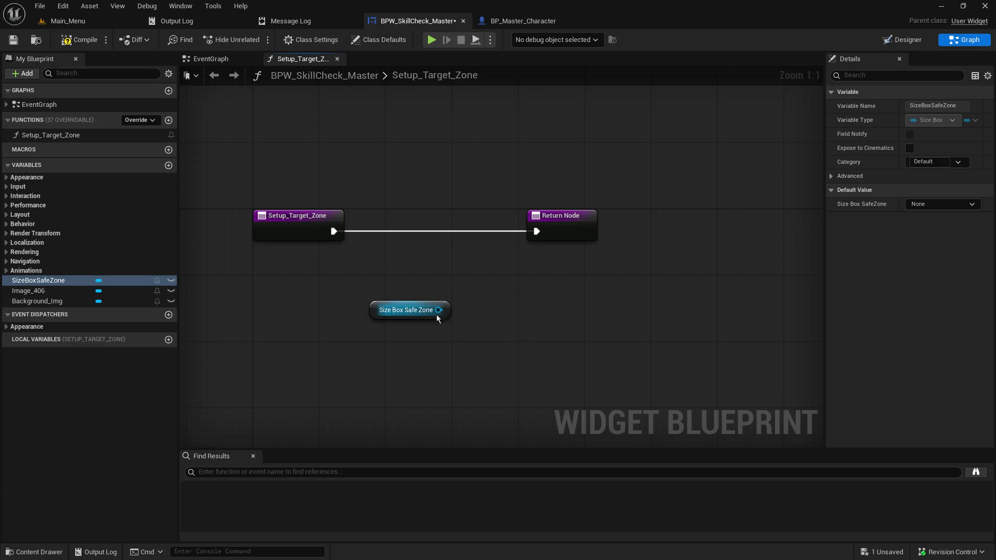
Step: Inspect the SizeBoxSafeZone default-value choices and its Advanced property flags
click(919, 206)
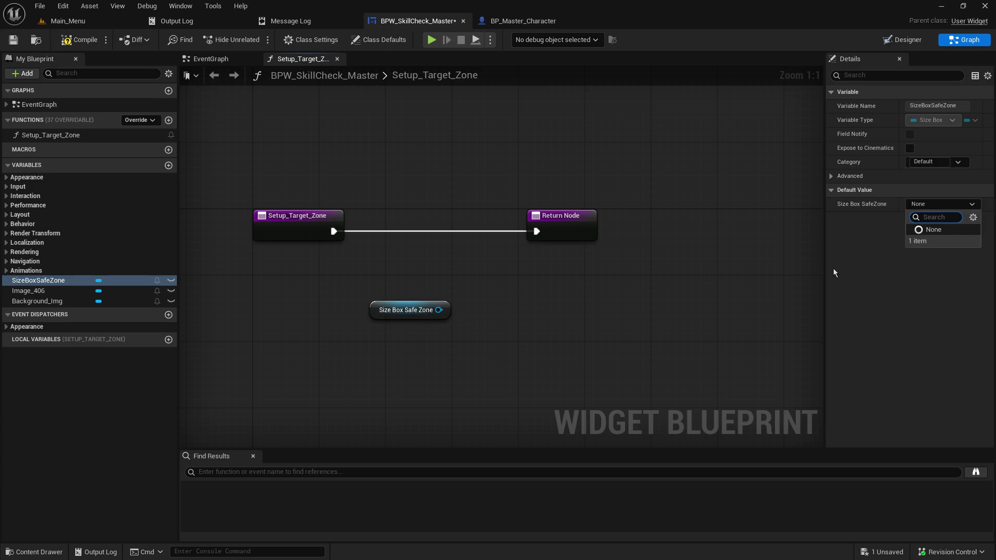
click(671, 275)
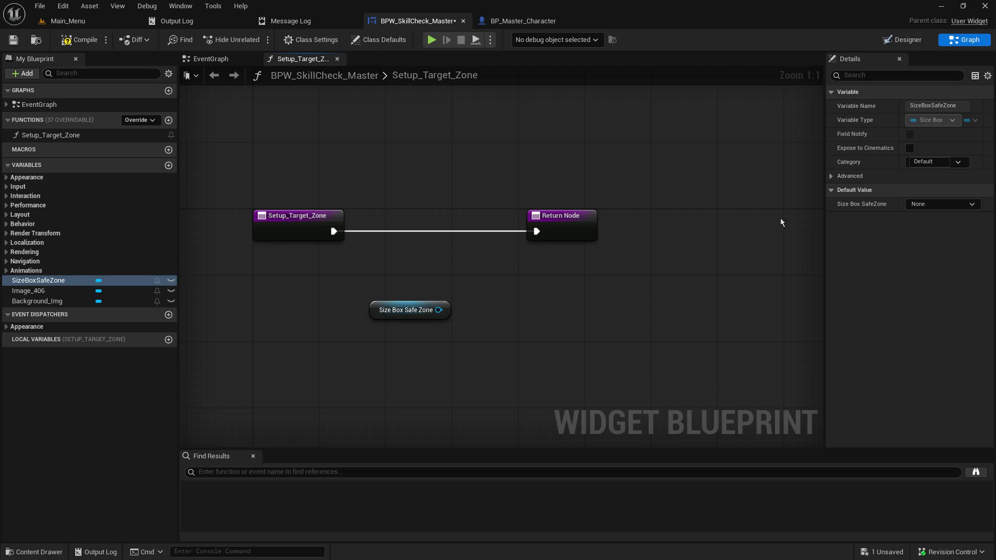
click(827, 178)
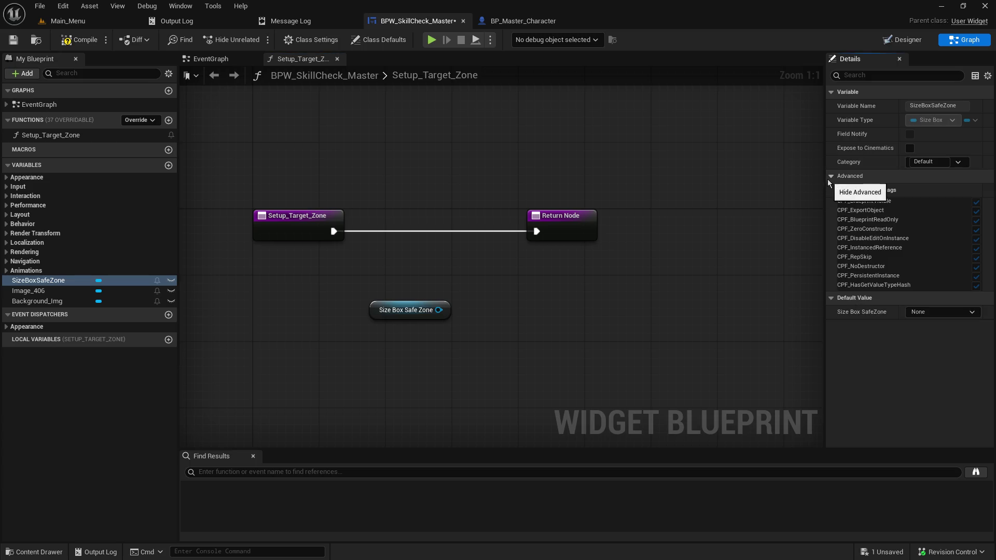
click(828, 179)
Step: Search for a 'set pad' action from the Size Box Safe Zone output, then dismiss it
drag(439, 310, 606, 319)
text(set pad)
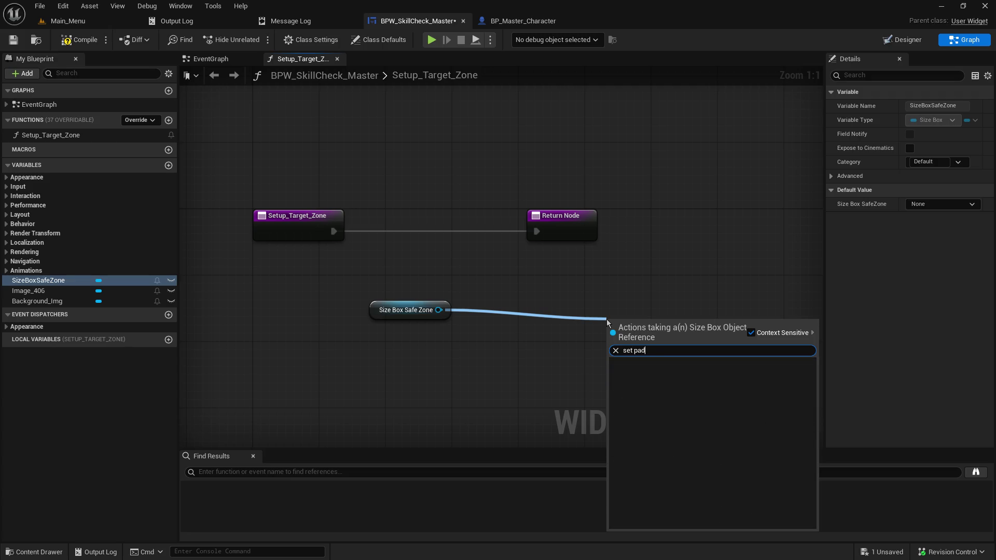
key(BackSpace)
key(BackSpace)
key(BackSpace)
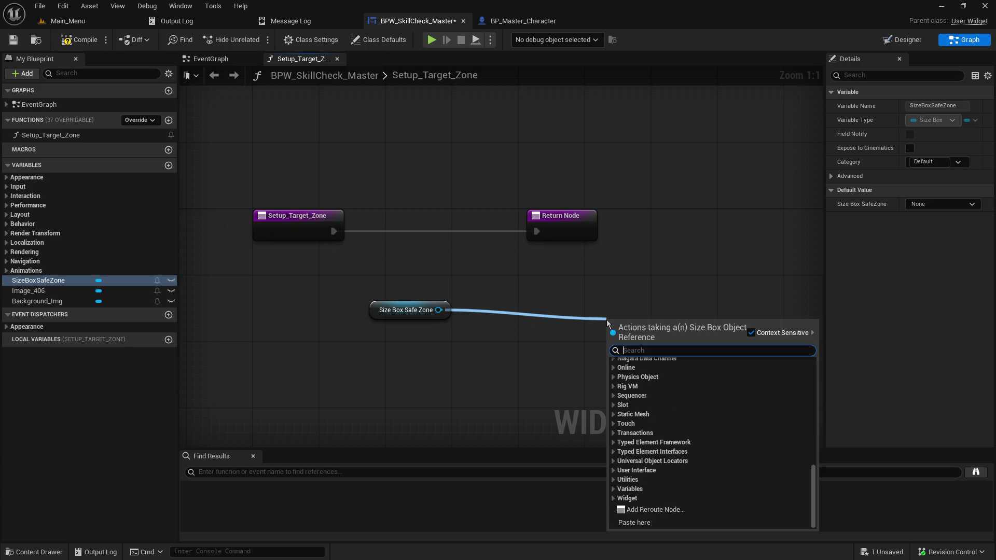
click(604, 291)
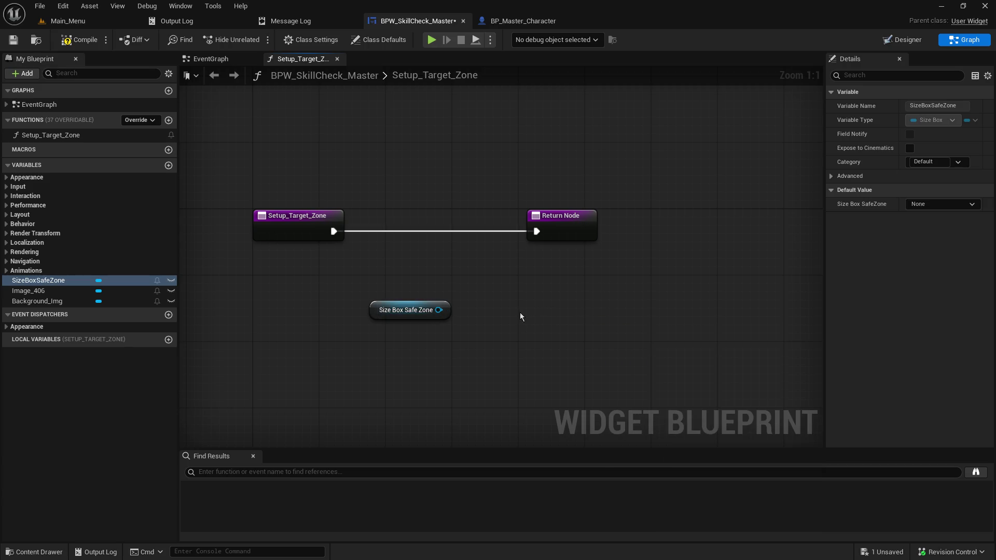
drag(439, 310, 512, 282)
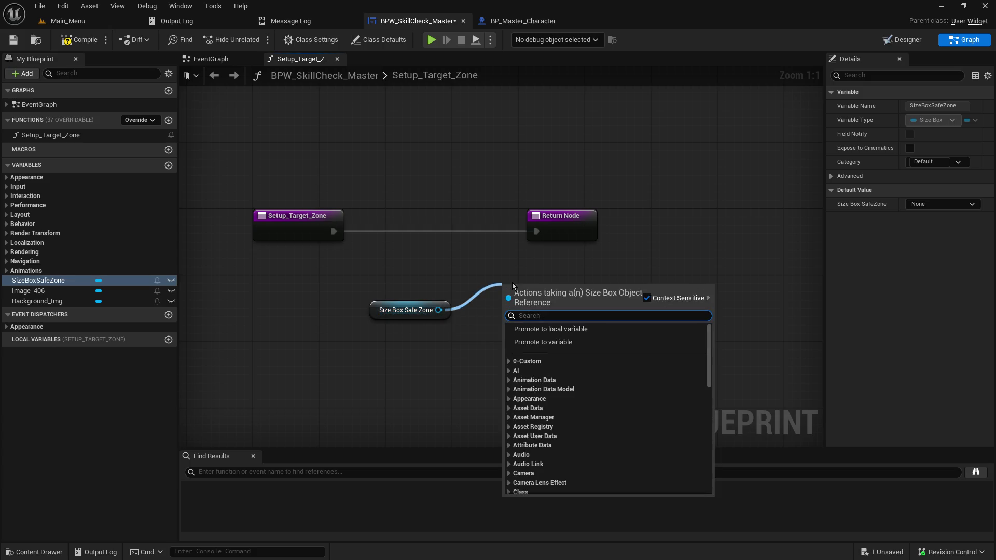
scroll(584, 456, down, 15)
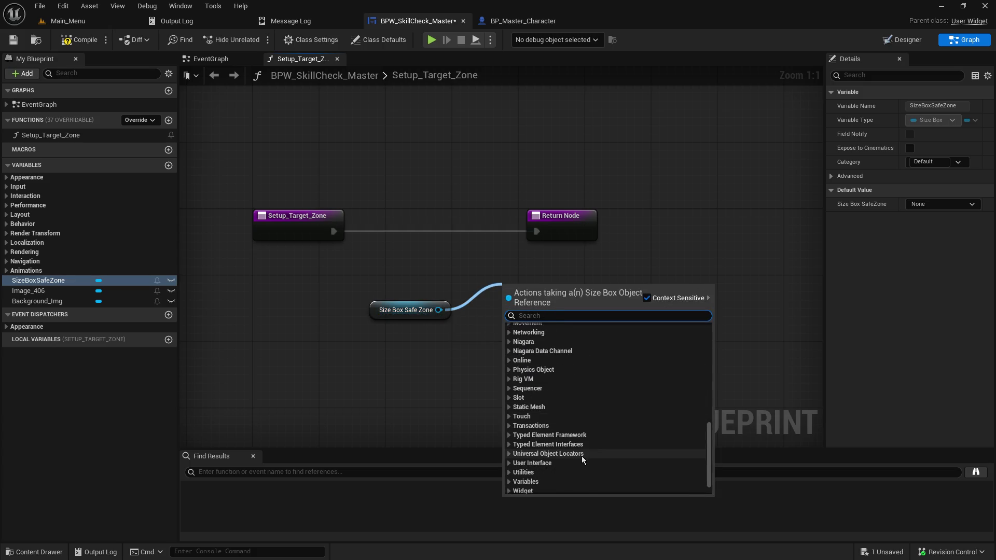
click(510, 464)
scroll(637, 452, down, 3)
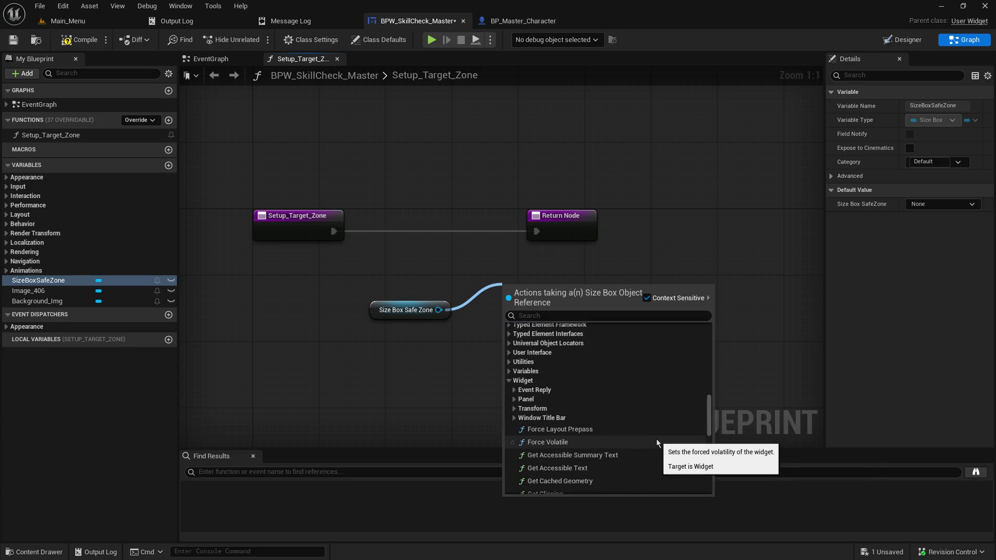
scroll(652, 441, down, 4)
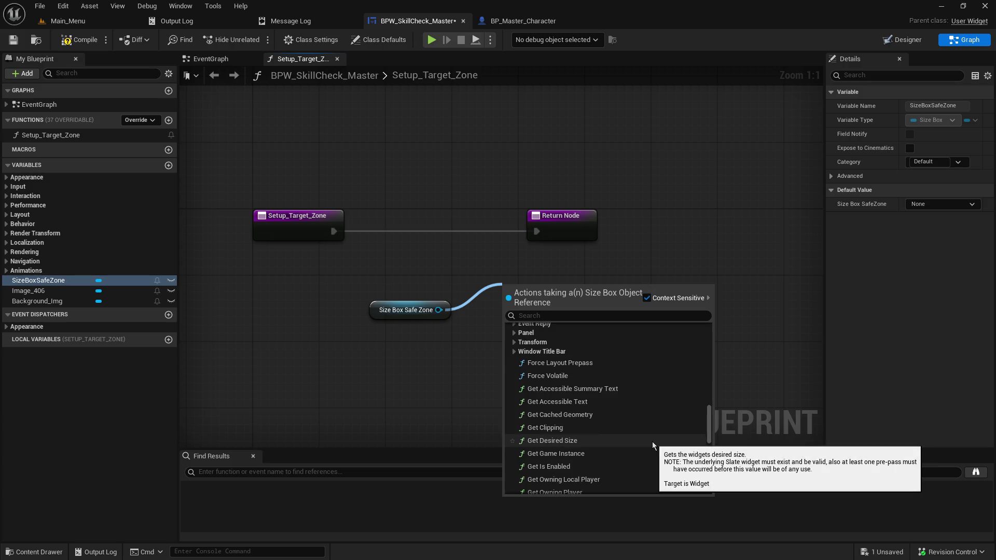
scroll(653, 446, down, 2)
scroll(653, 444, down, 3)
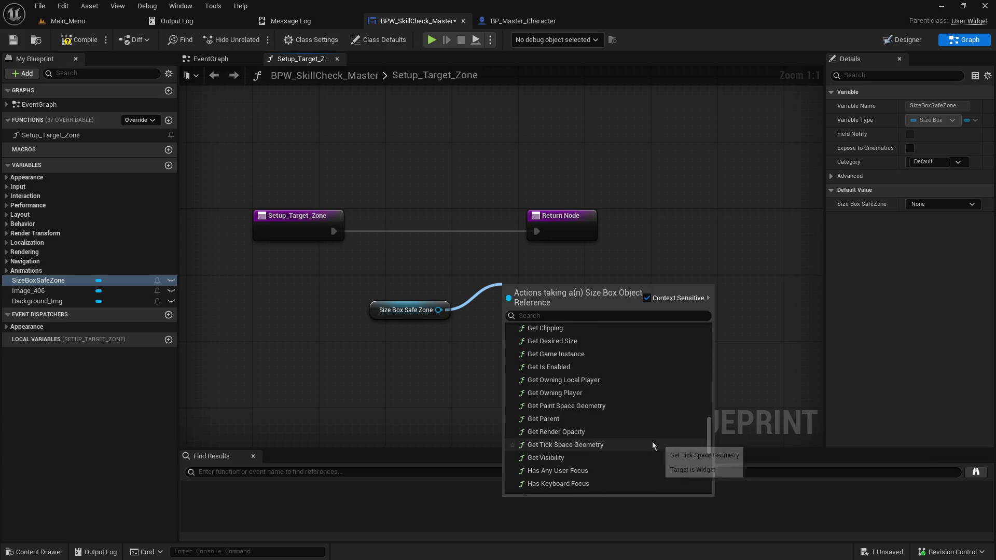
scroll(652, 441, down, 3)
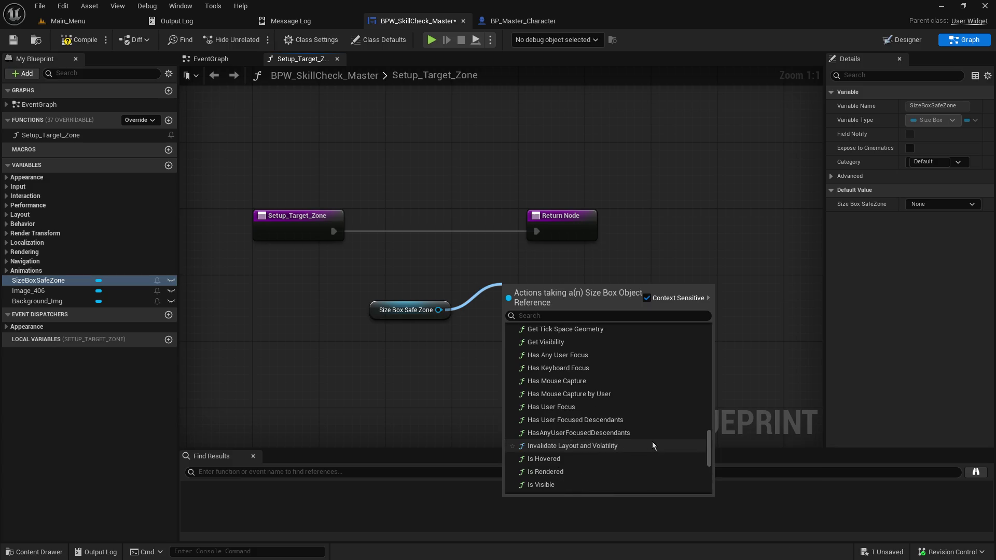
scroll(652, 441, down, 2)
scroll(652, 441, down, 3)
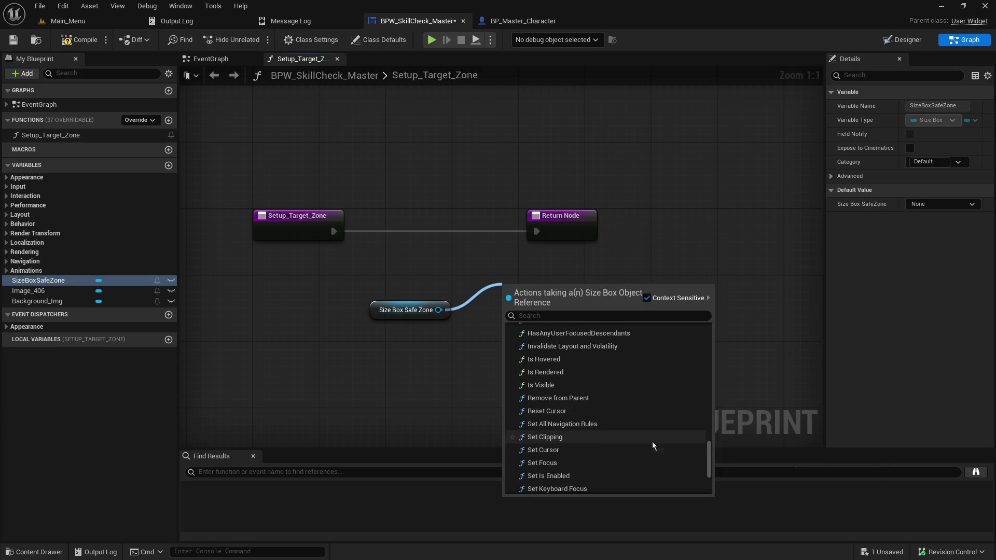
scroll(652, 441, down, 5)
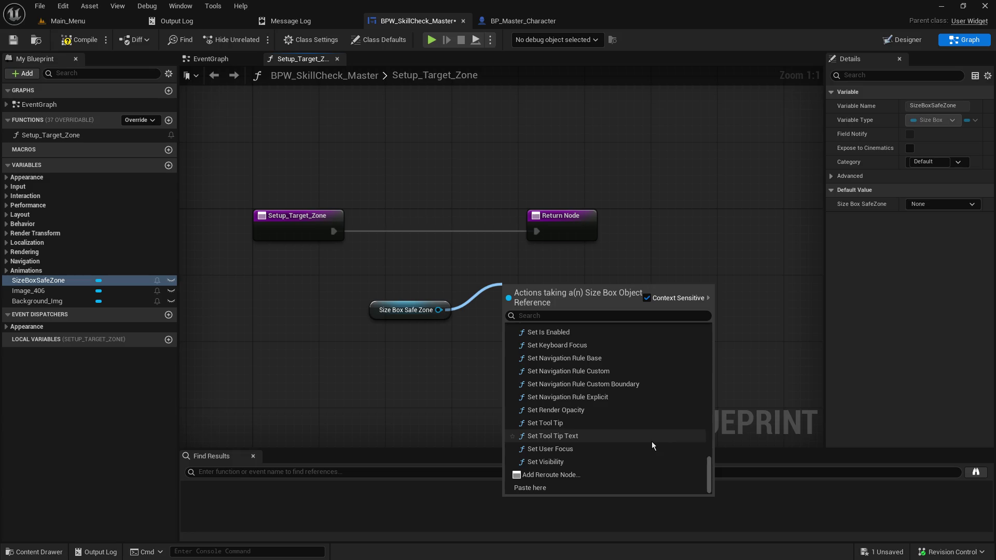
scroll(647, 462, up, 1)
scroll(647, 463, up, 5)
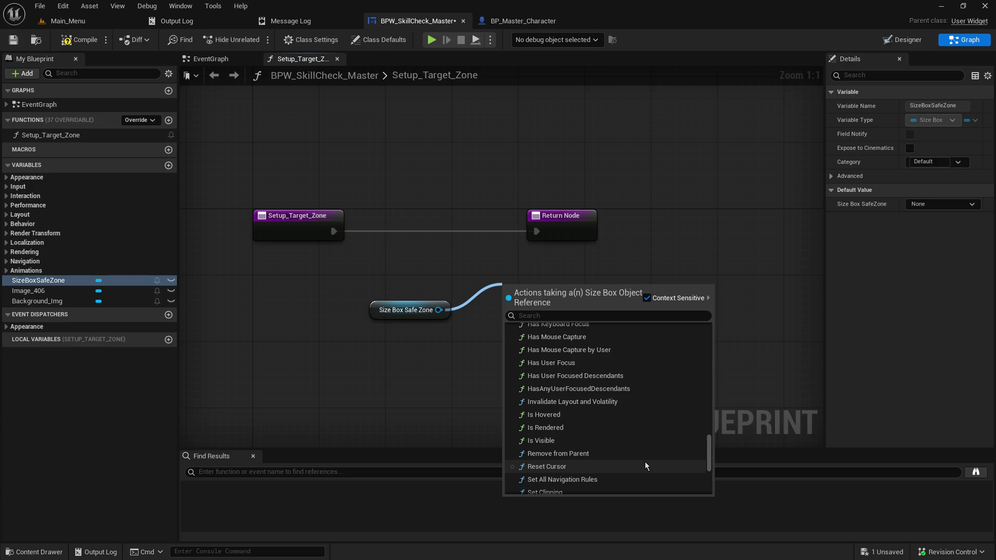
scroll(646, 463, up, 10)
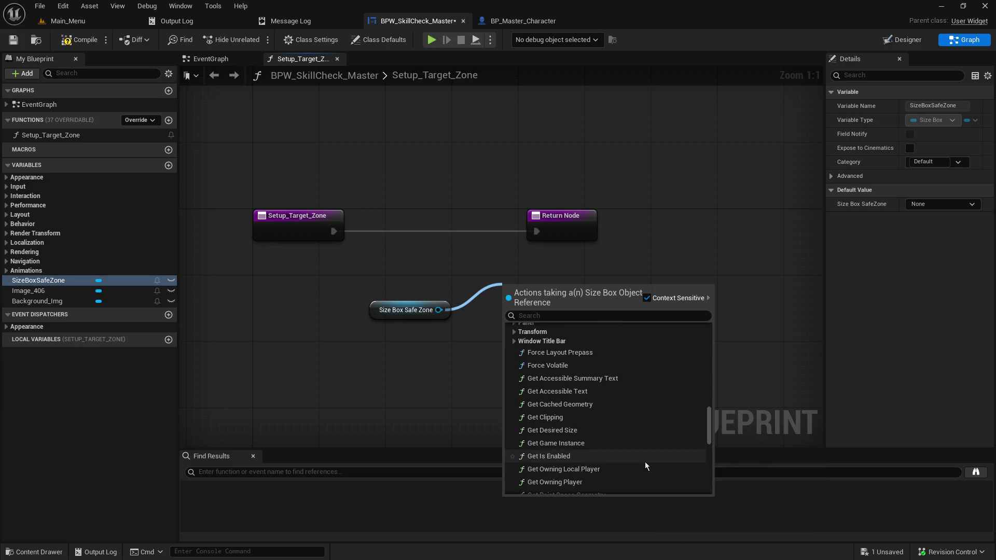
click(513, 365)
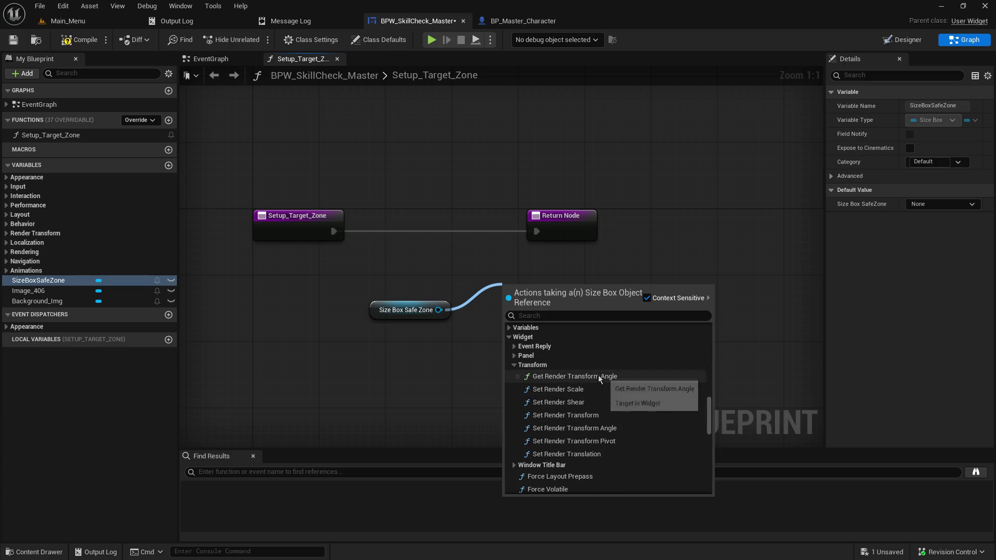
click(515, 366)
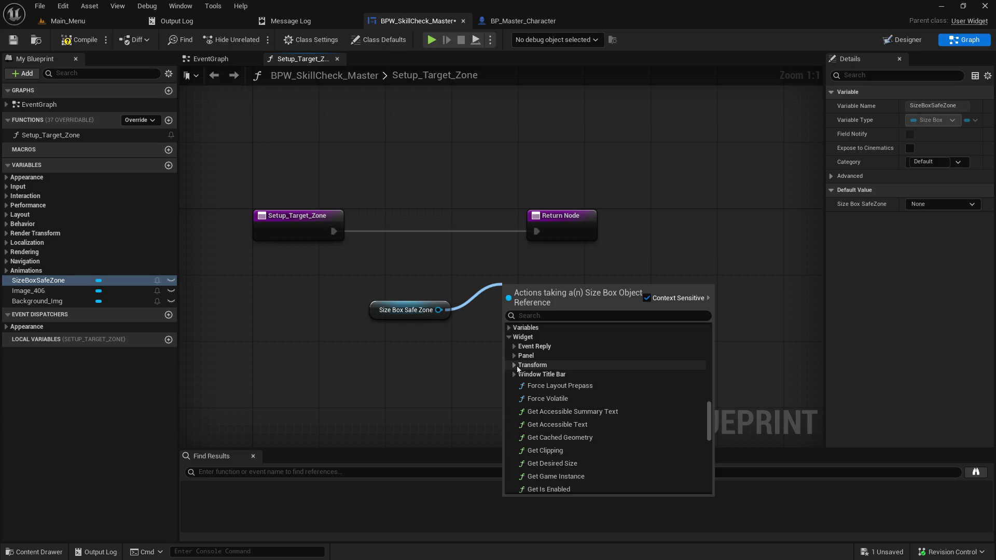
click(382, 375)
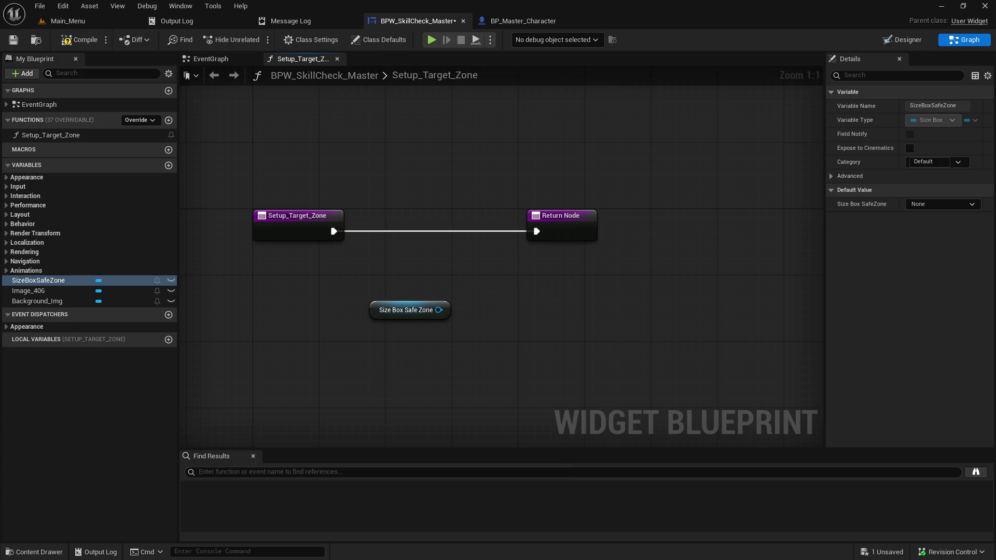